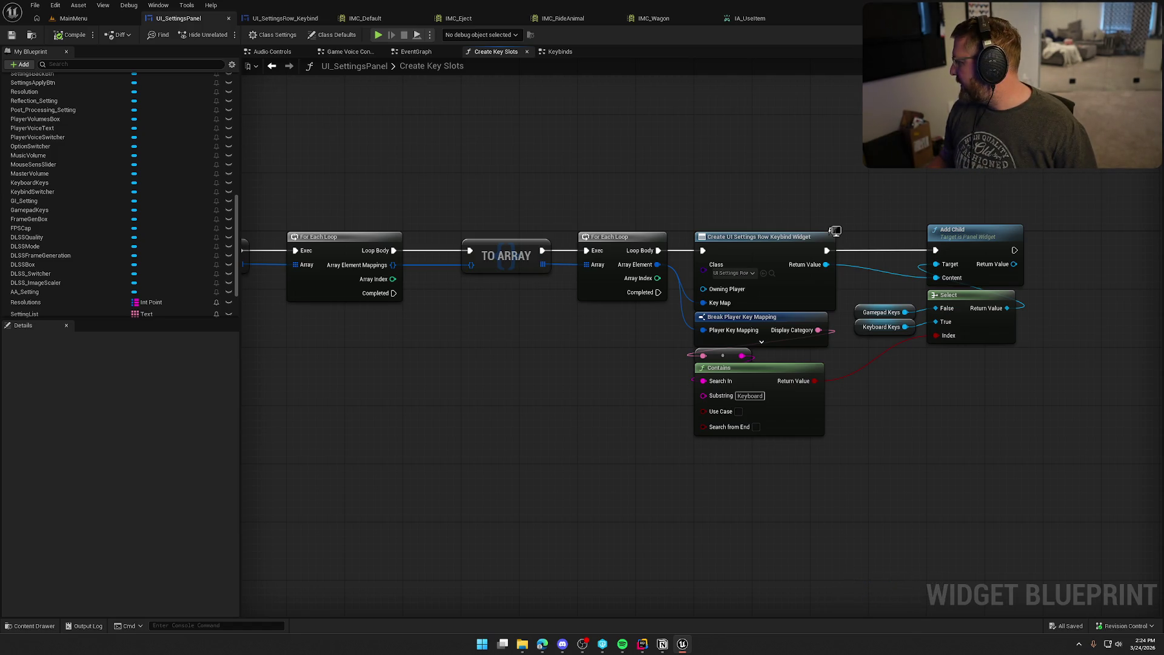
Step: Return to Unreal Editor and open UI_SettingsRow_Dropdown from the Content Drawer's UI > Settings folder
key(alt+Tab)
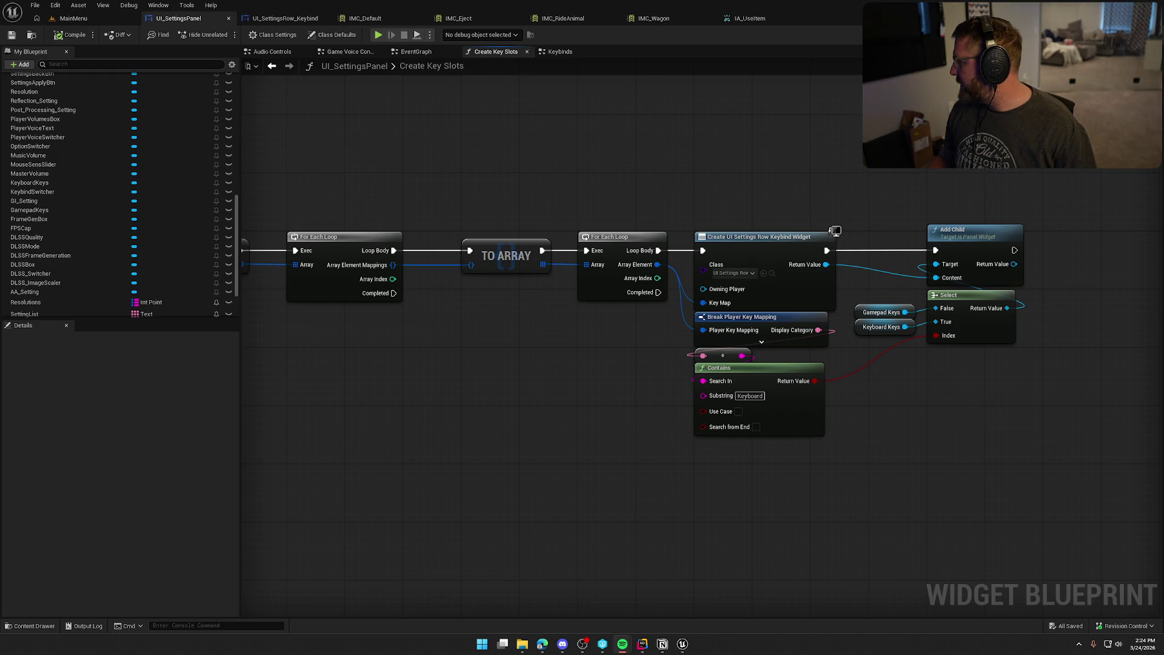
click(557, 172)
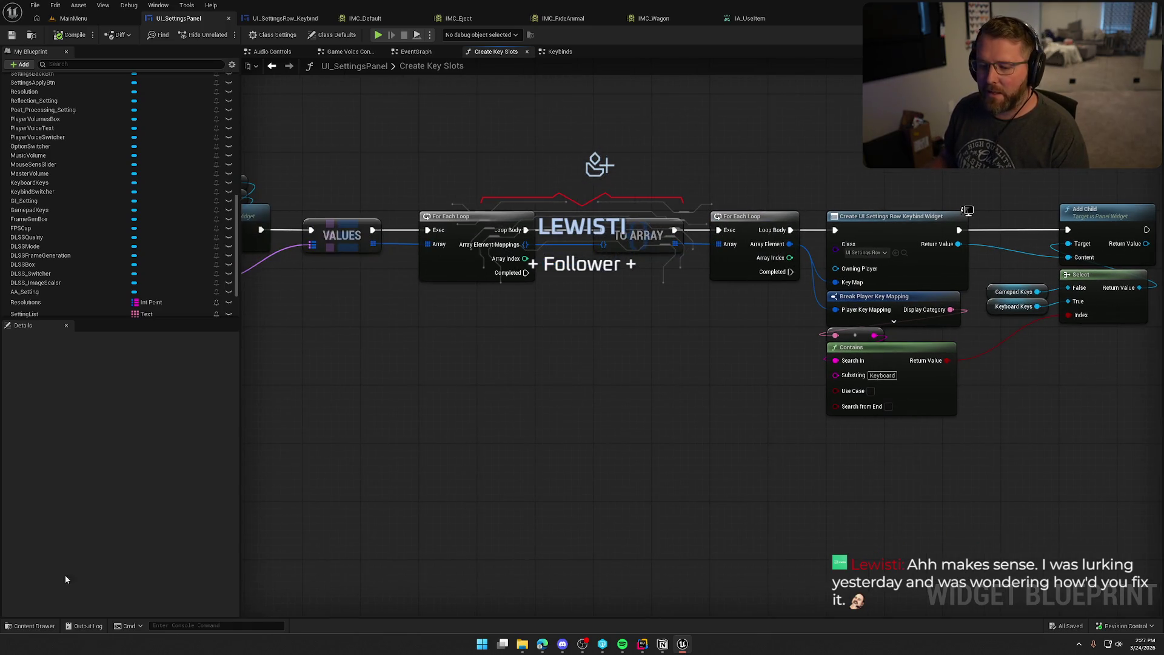
click(30, 626)
click(30, 582)
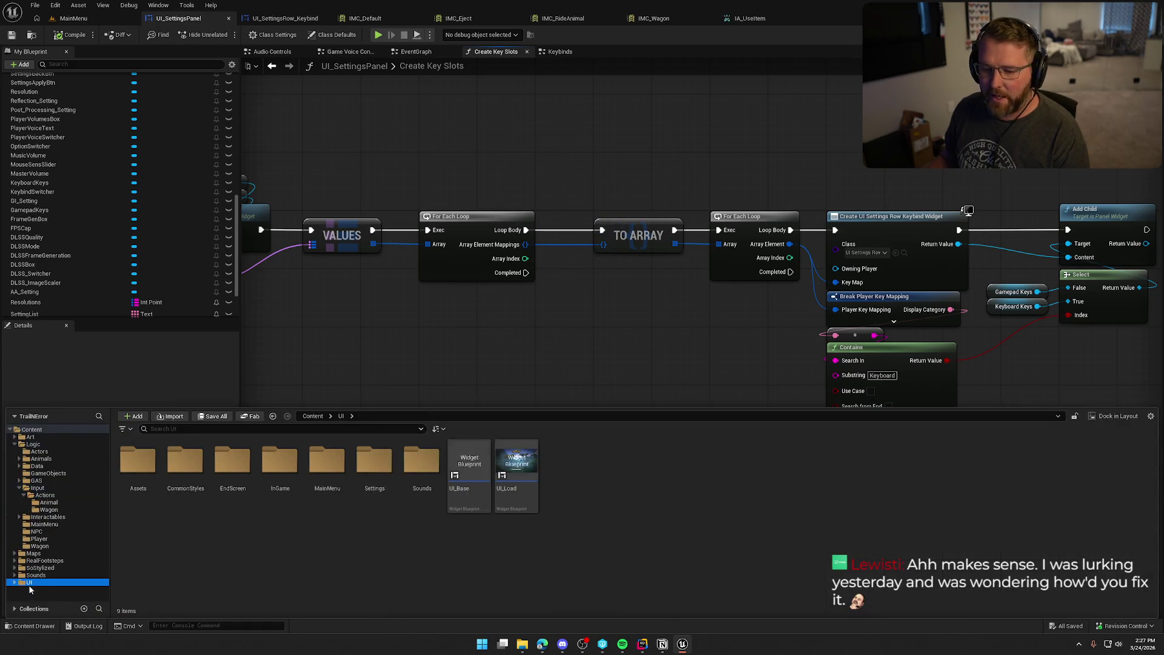
double_click(375, 464)
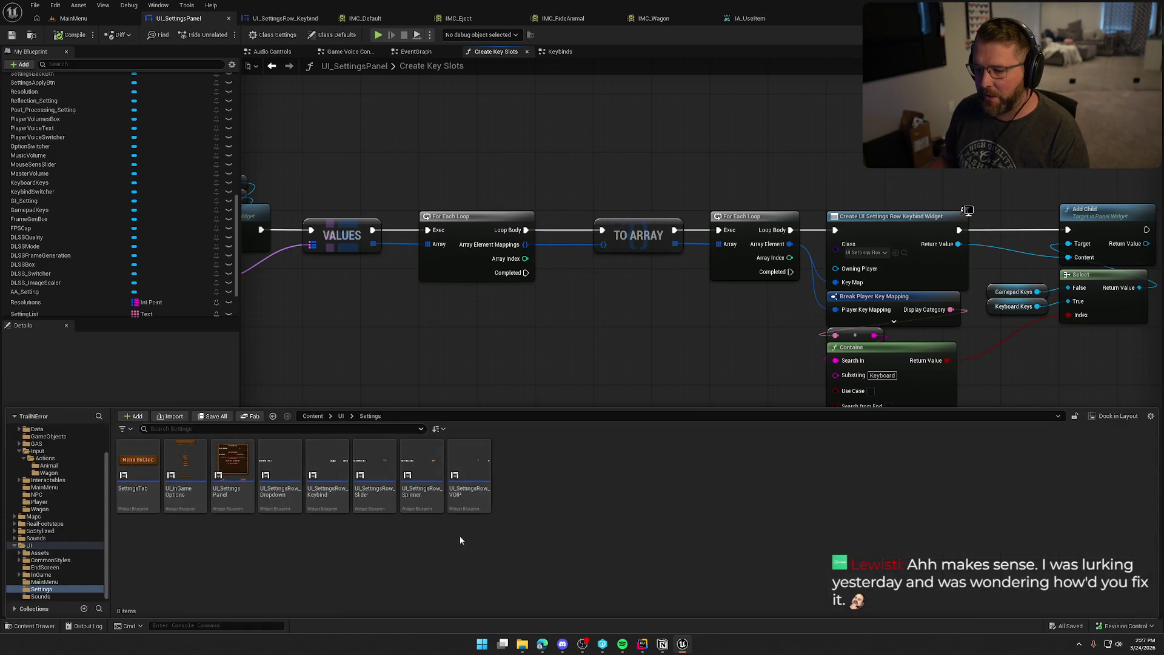
double_click(279, 479)
Step: Inspect the SelectBox style and Options variable in its event graph, then show UI_SettingsPanel's Designer
scroll(564, 346, up, 4)
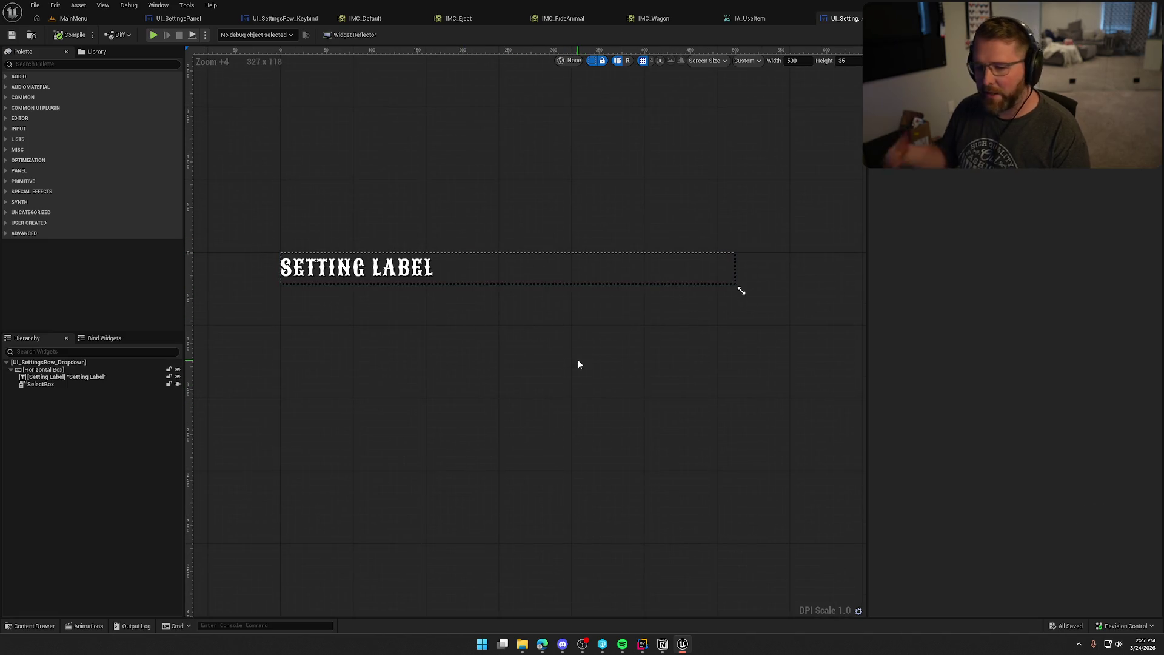
click(28, 385)
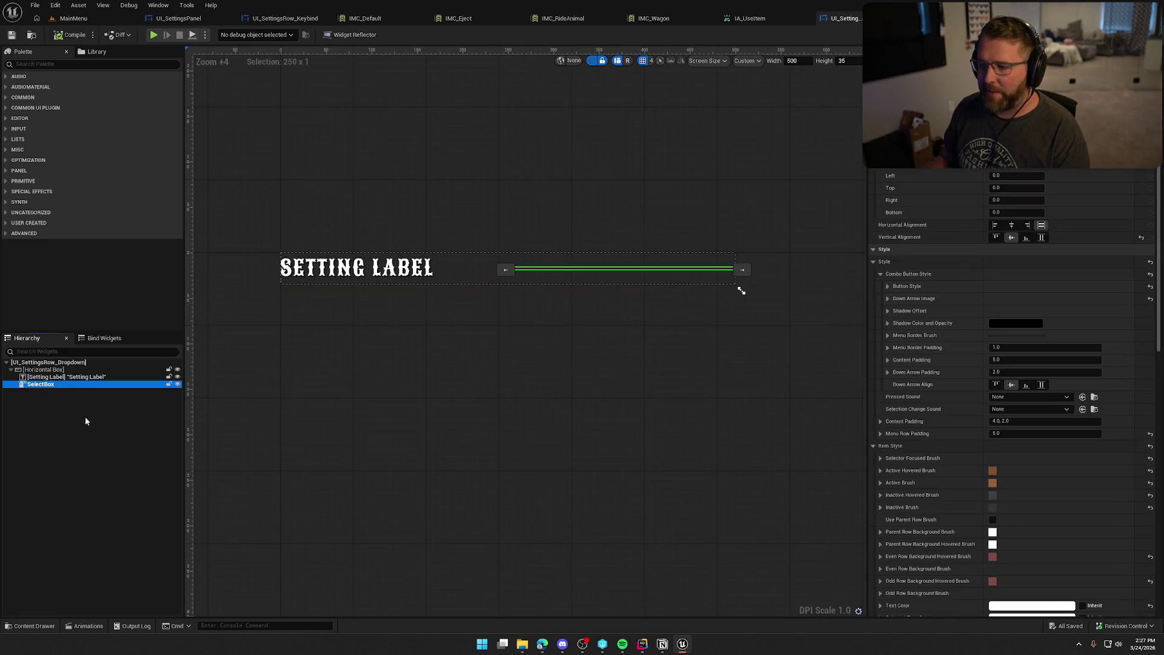
double_click(738, 286)
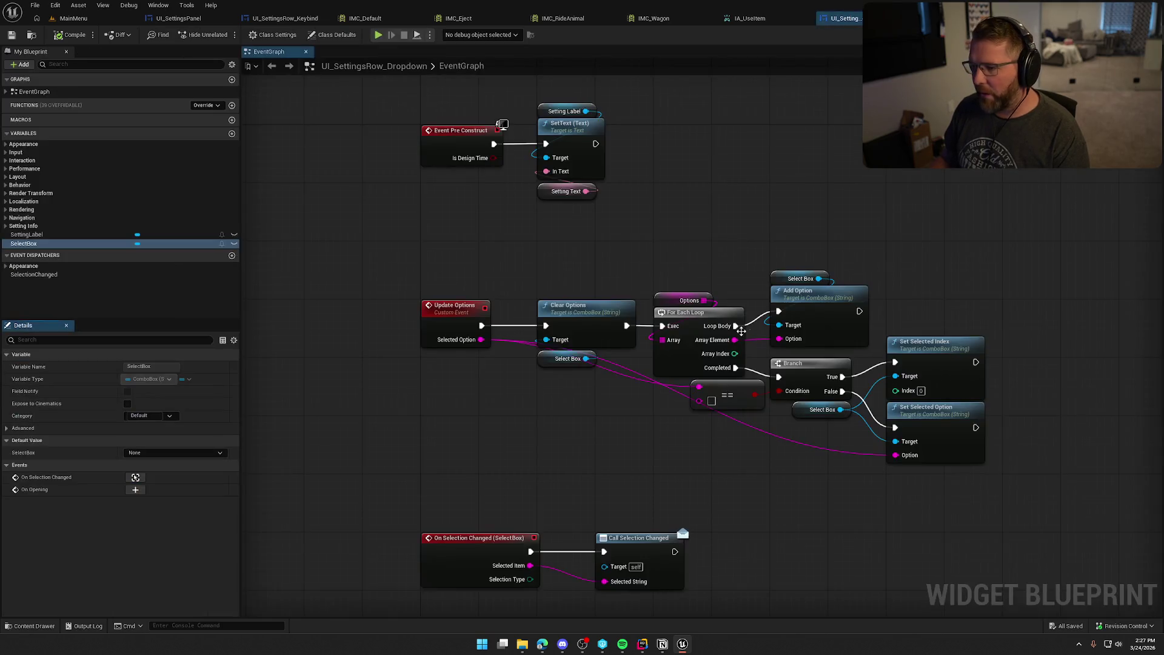
drag(357, 104, 636, 250)
click(567, 165)
click(638, 309)
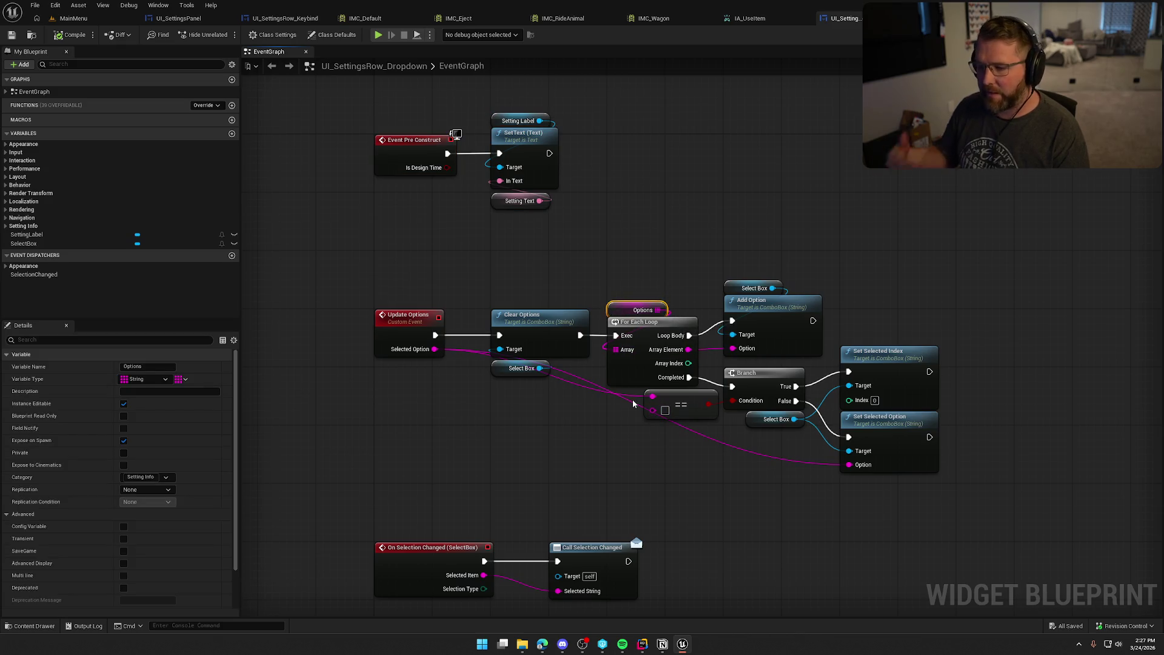
click(193, 23)
click(1102, 34)
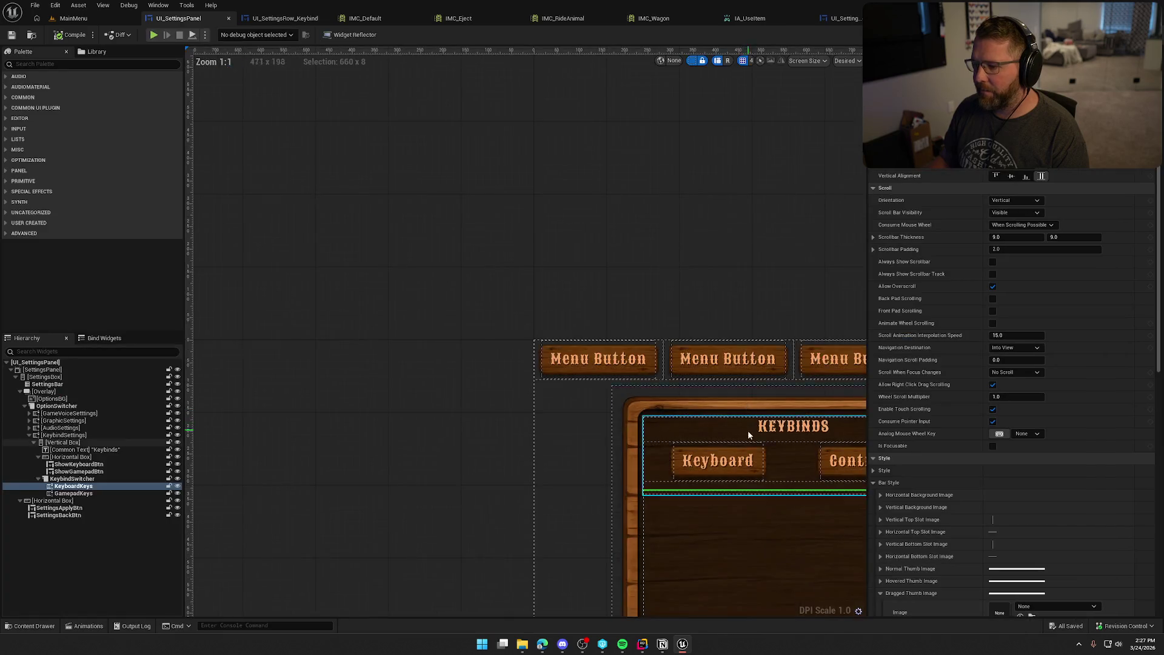
Step: Check the GraphicSettings Window Mode and Frame Rate Cap (30/60/120 FPS) option lists, then return to the dropdown graph
click(51, 398)
click(58, 412)
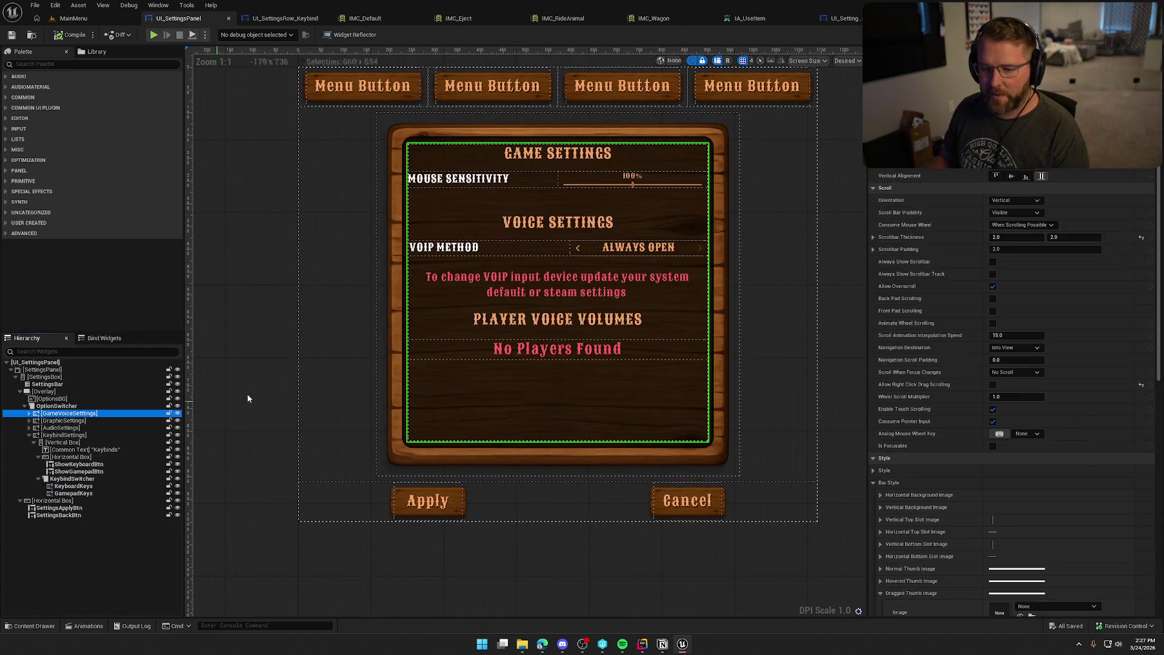
click(61, 420)
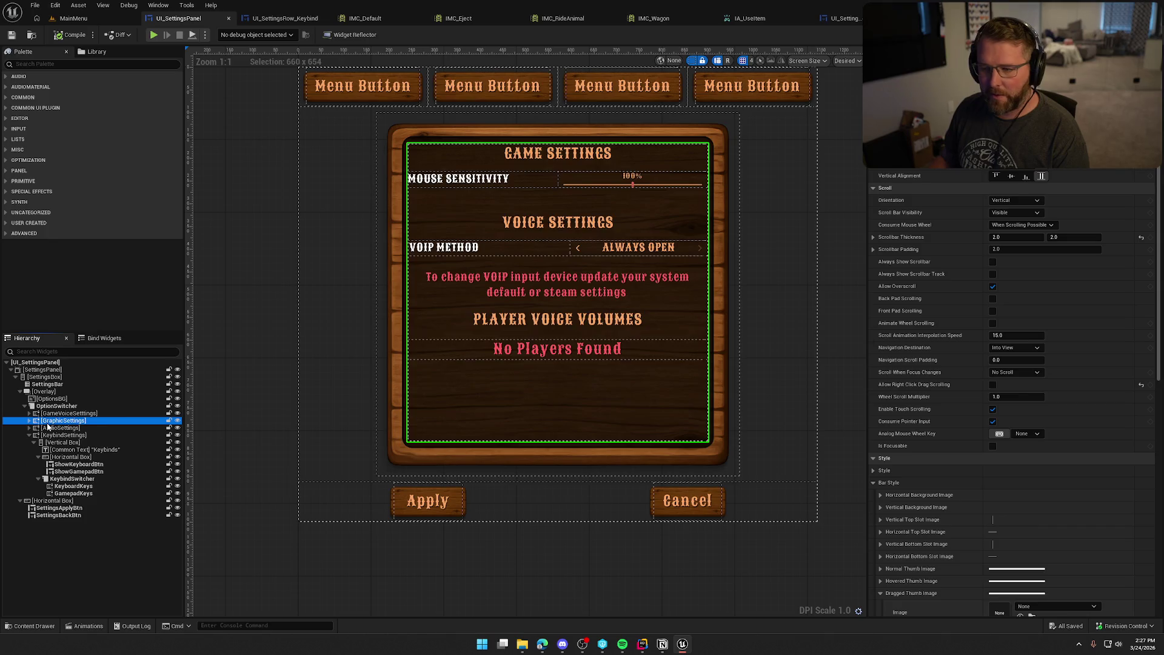
click(624, 174)
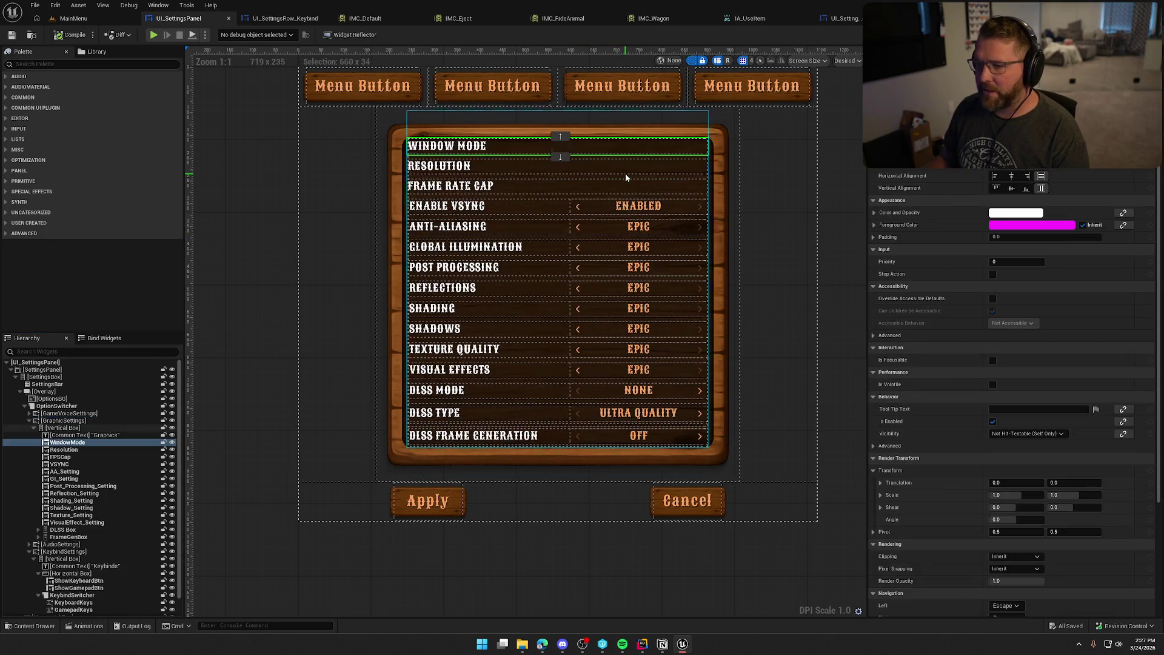
scroll(1032, 464, down, 5)
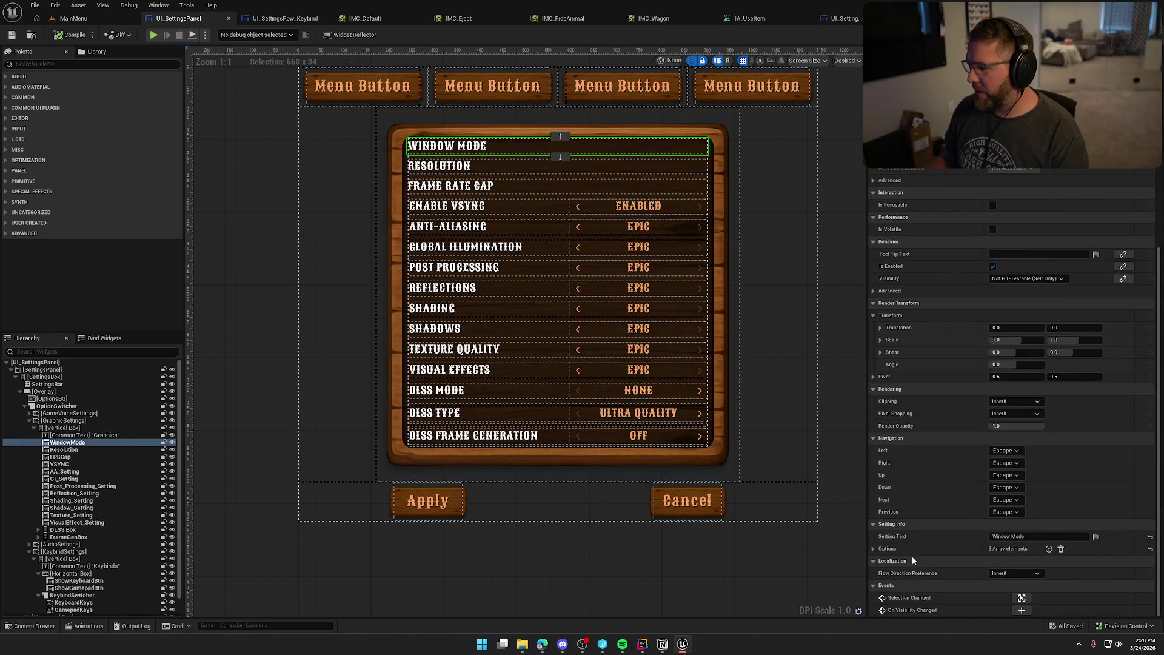
click(873, 549)
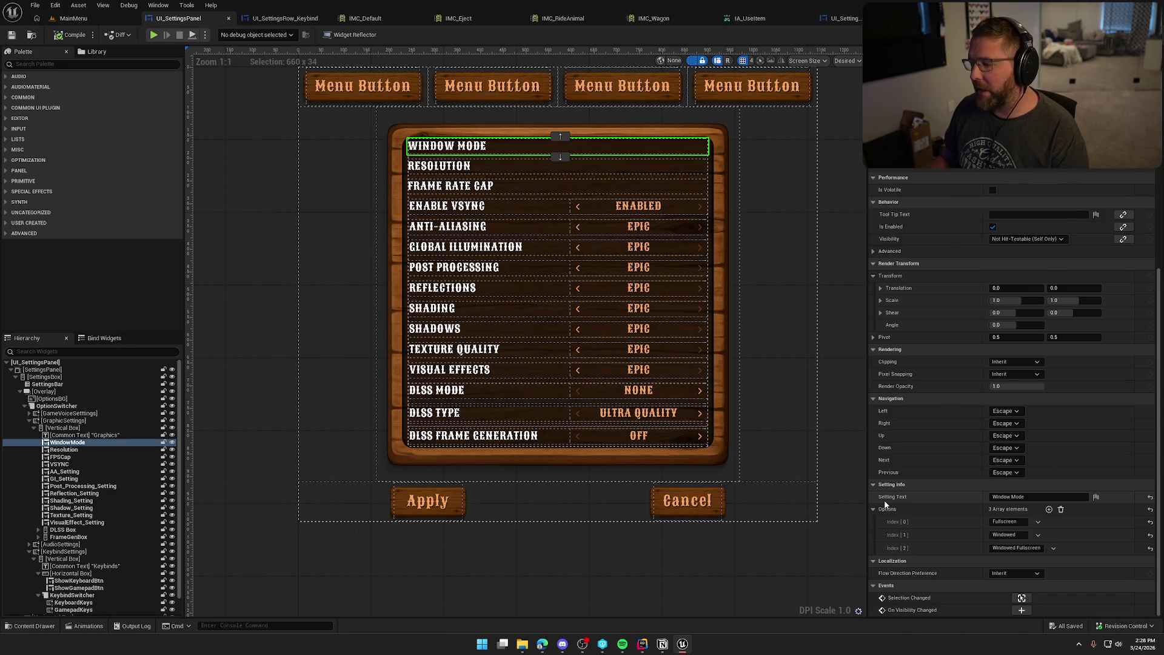
click(475, 188)
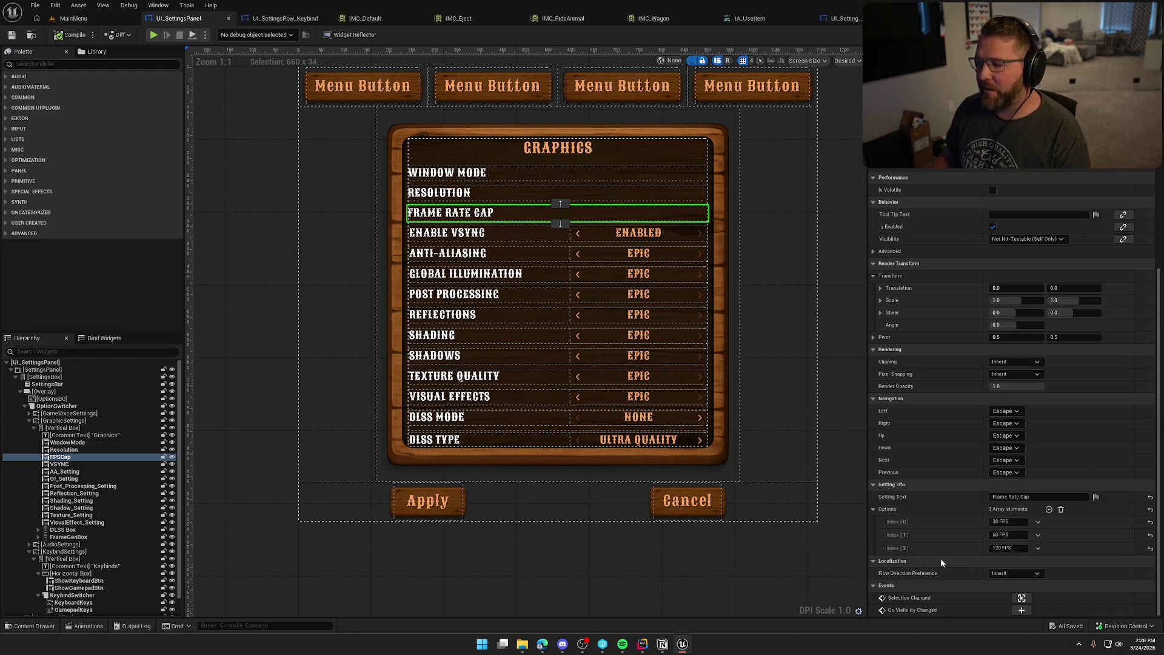
click(848, 18)
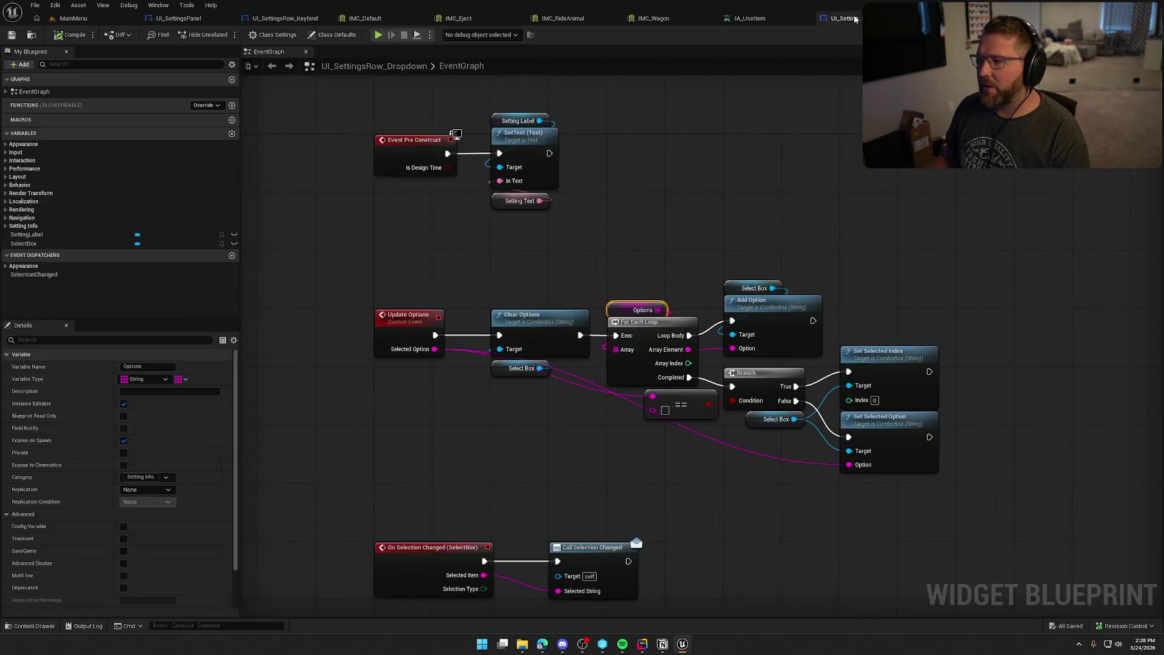
mouse_move(351, 109)
mouse_down()
mouse_move(425, 157)
mouse_move(656, 213)
mouse_up()
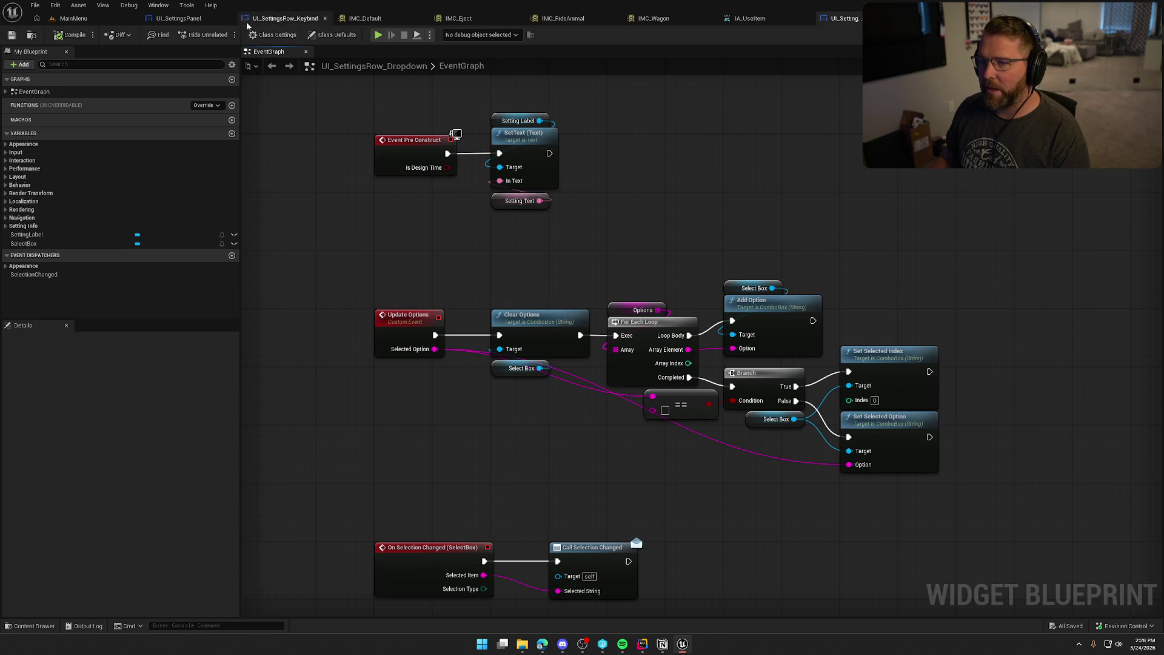
click(178, 18)
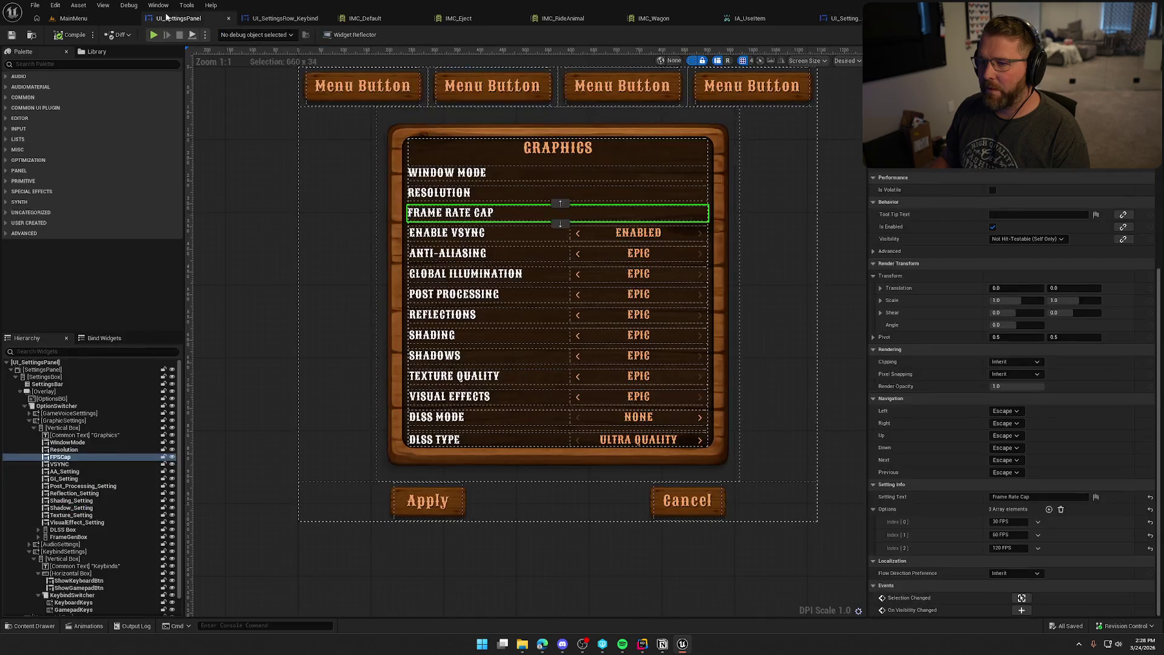
click(1022, 598)
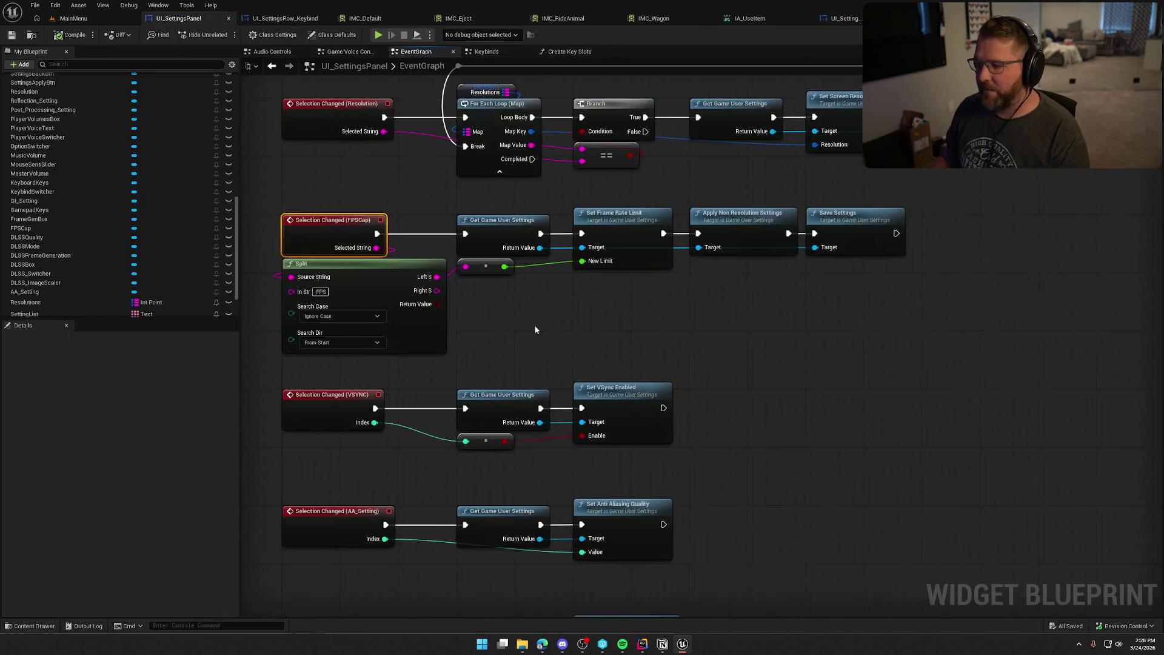
drag(929, 354, 328, 216)
click(621, 336)
mouse_move(897, 328)
mouse_down()
mouse_move(558, 208)
mouse_move(599, 202)
mouse_move(576, 194)
mouse_up()
click(759, 358)
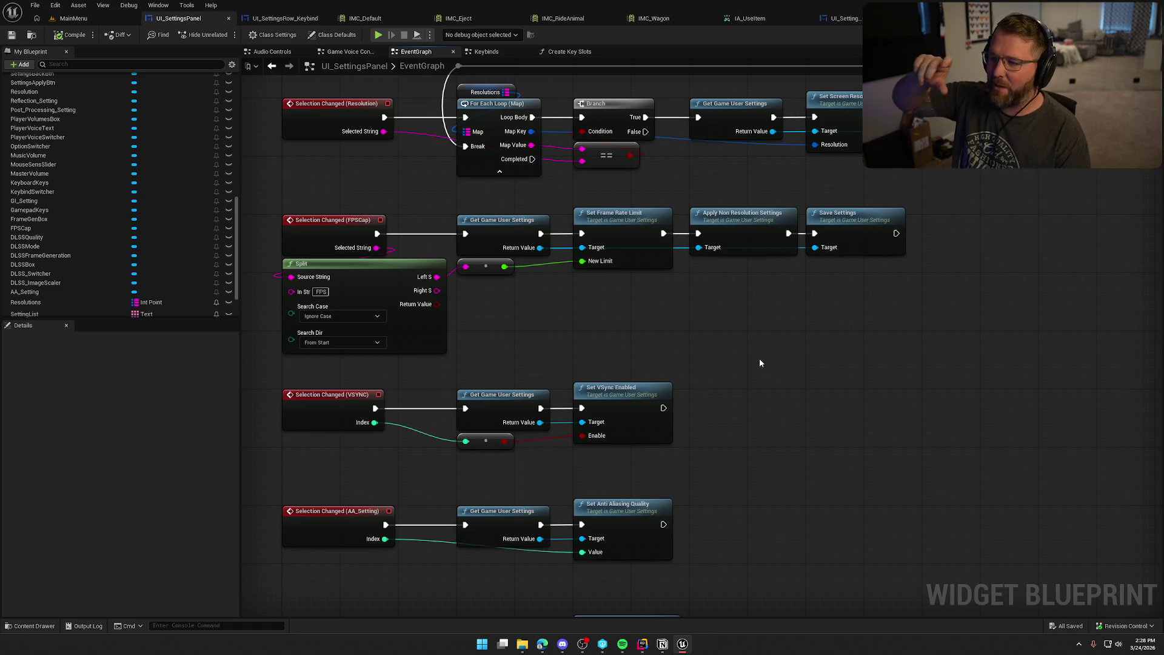
drag(315, 187, 913, 322)
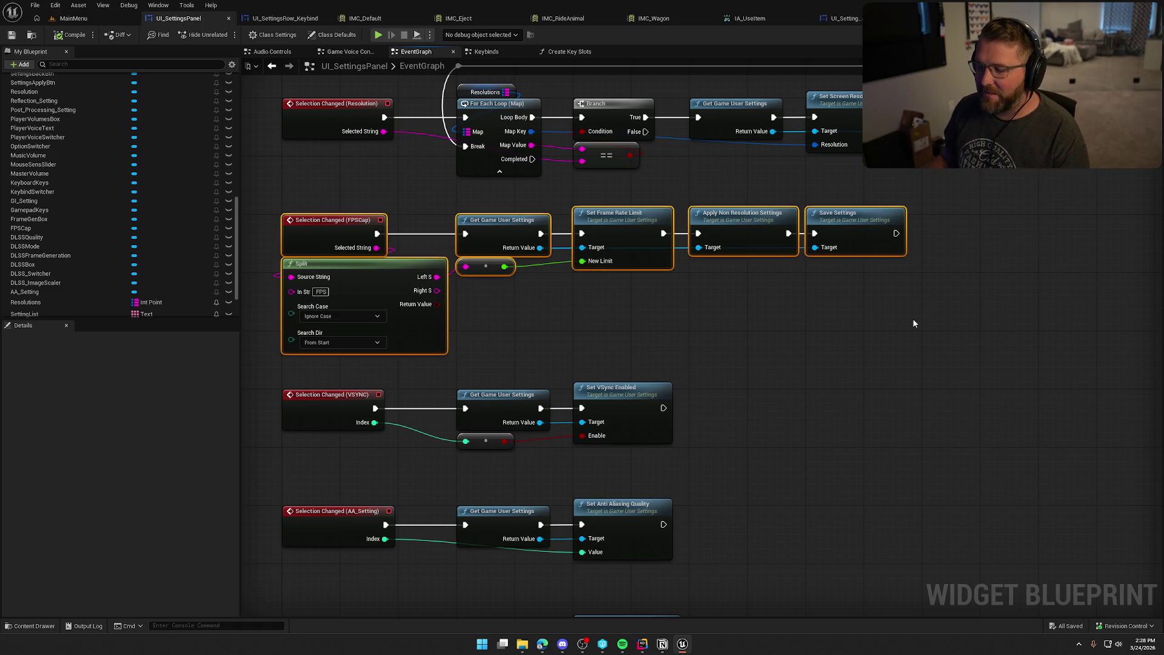
click(871, 345)
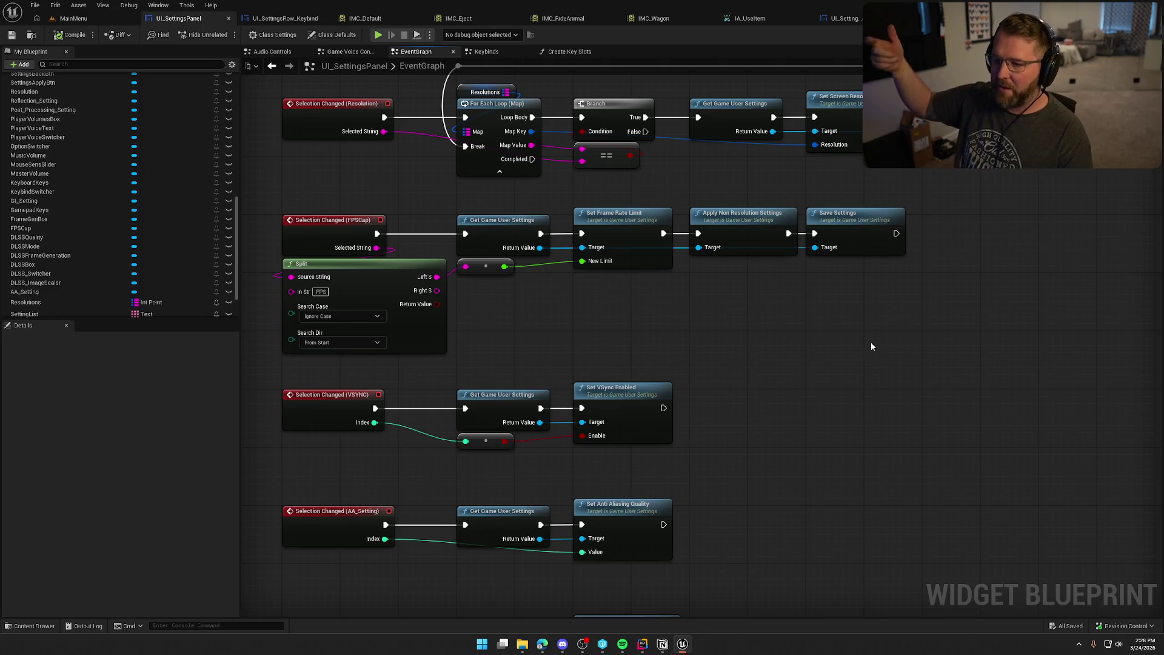
click(845, 18)
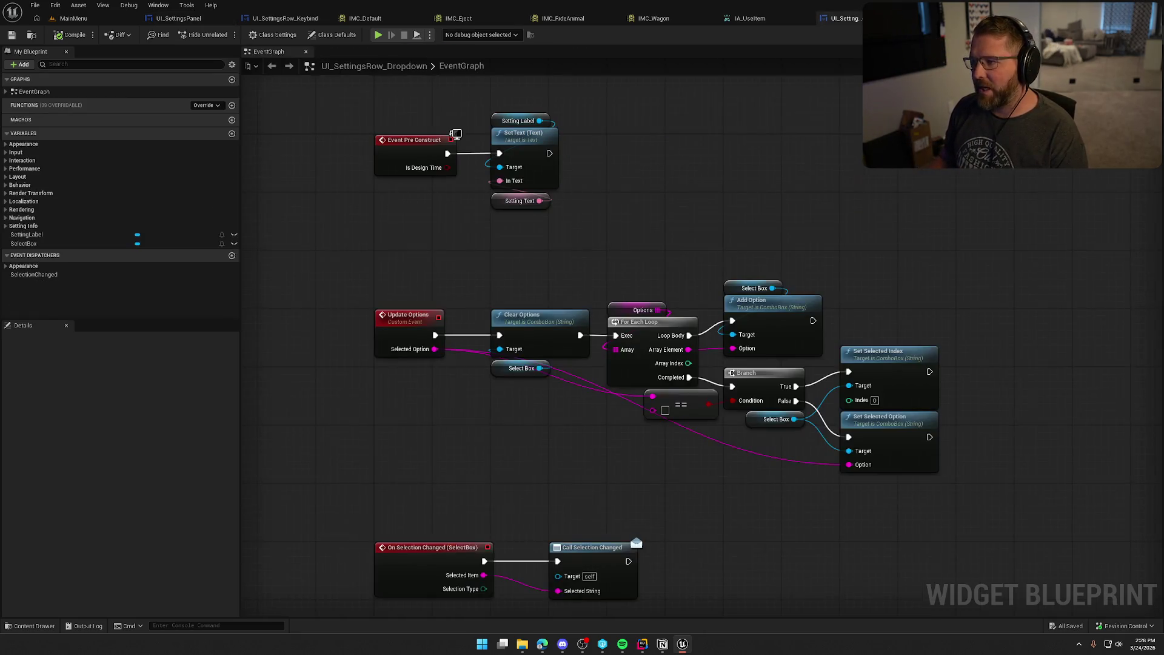
mouse_move(628, 221)
mouse_down()
mouse_move(341, 85)
mouse_move(565, 255)
mouse_move(608, 268)
mouse_up()
click(607, 255)
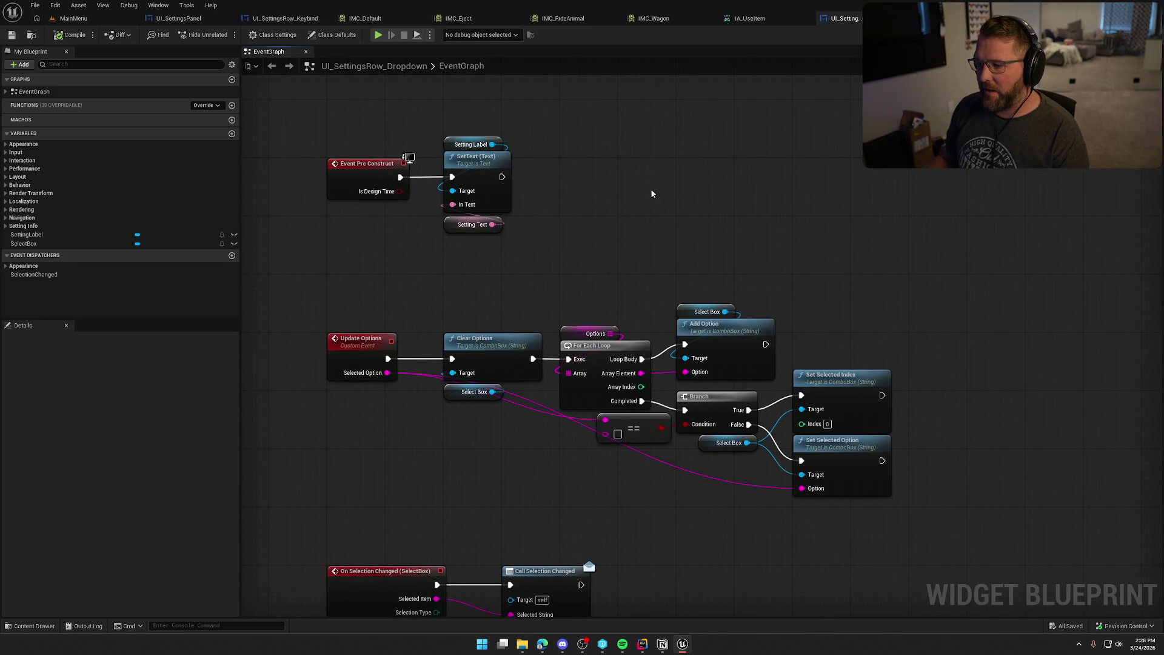
drag(580, 329, 897, 531)
drag(320, 297, 964, 509)
click(909, 296)
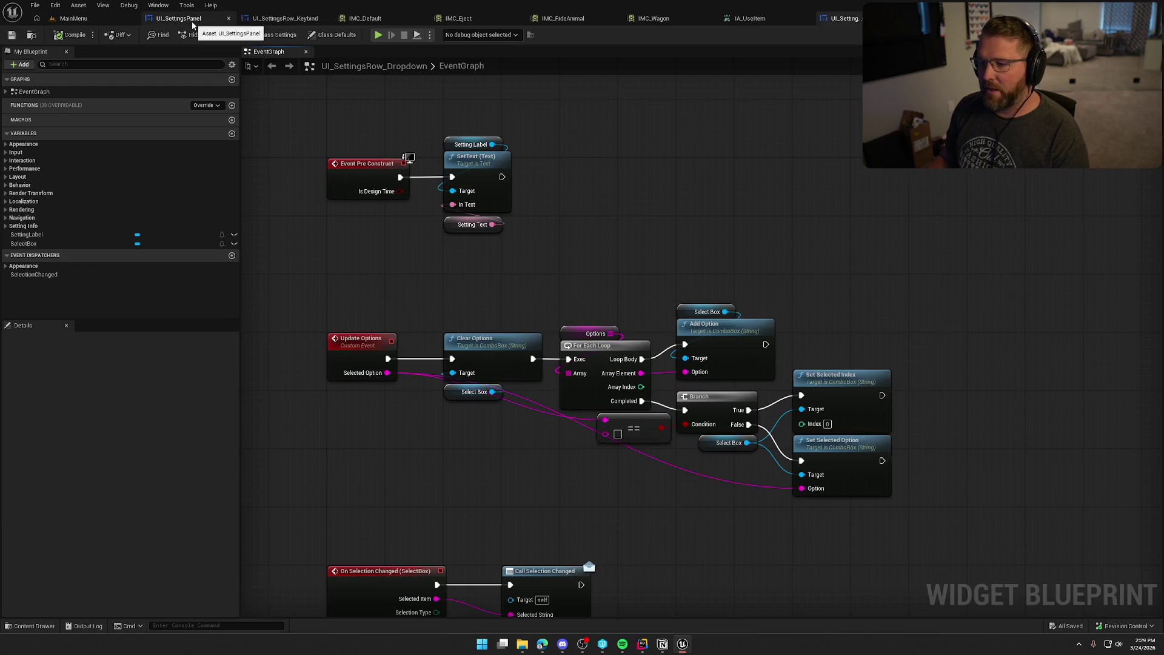
drag(553, 310, 641, 359)
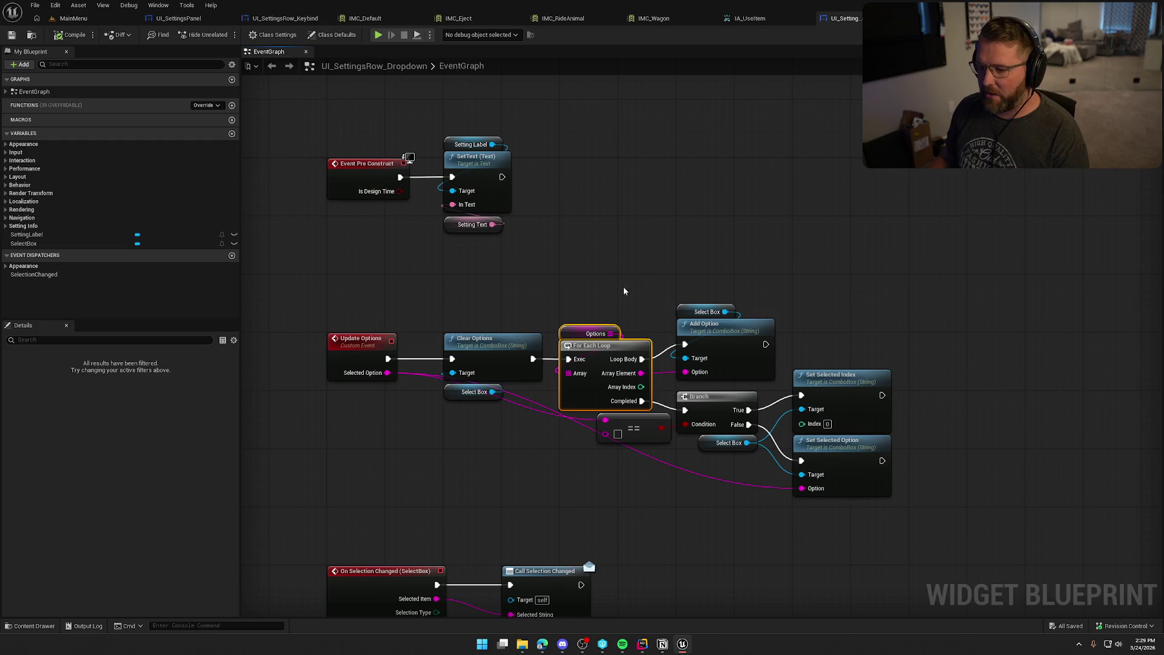
click(352, 343)
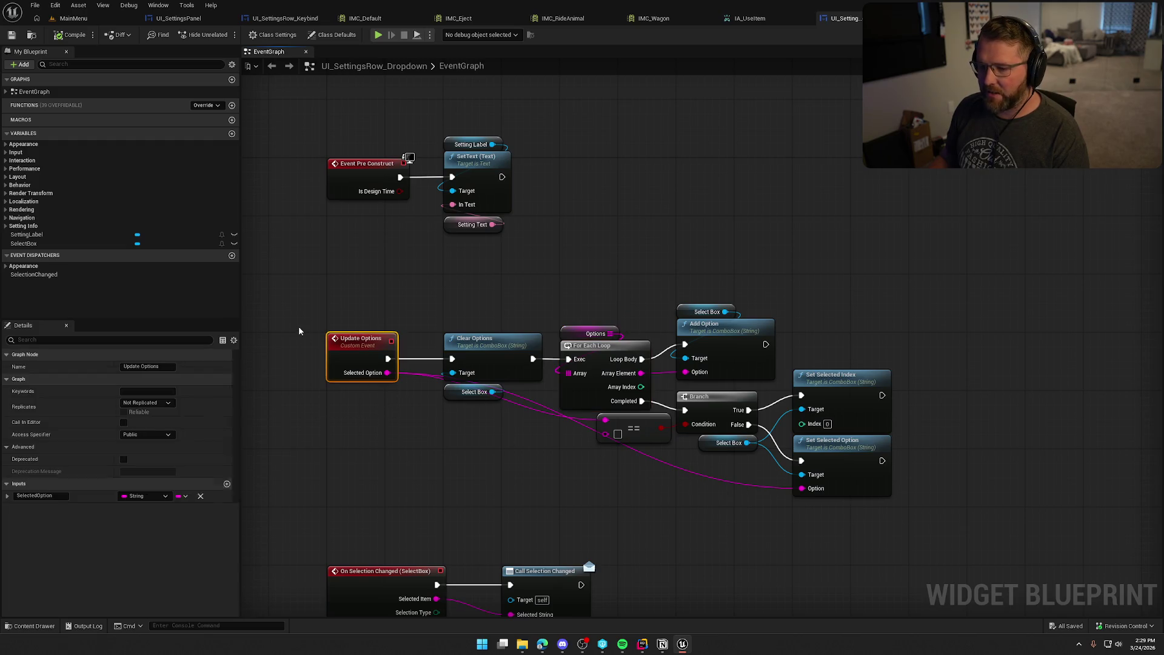
click(178, 19)
scroll(764, 326, up, 4)
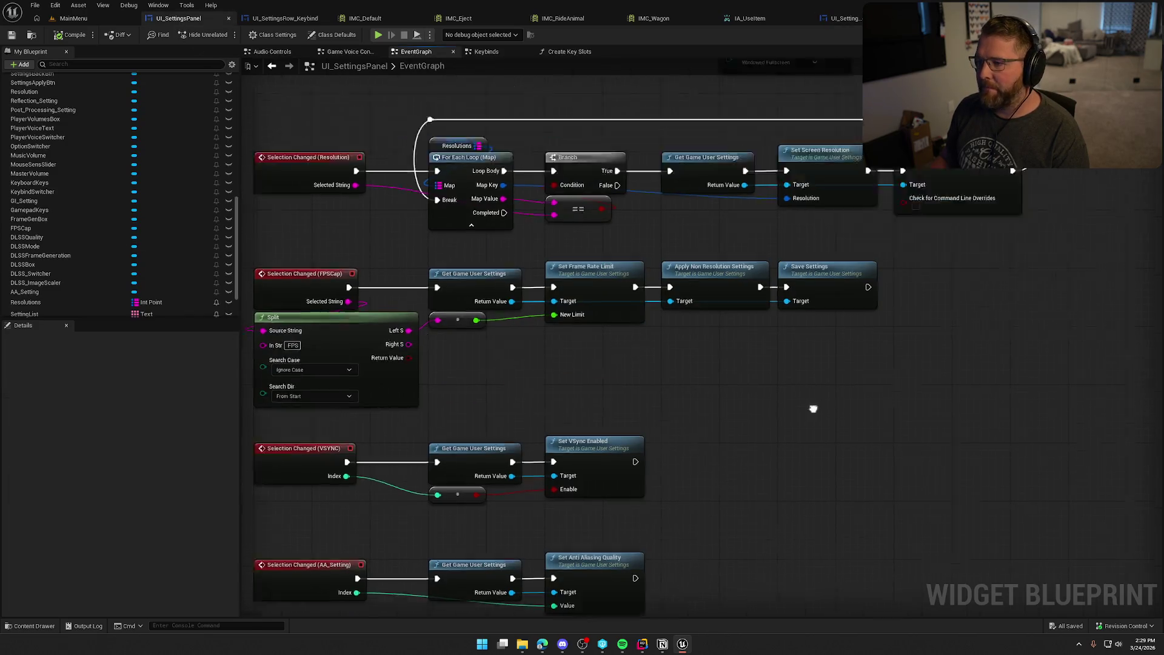
mouse_move(764, 326)
mouse_down()
mouse_move(826, 432)
mouse_move(647, 443)
mouse_move(713, 446)
mouse_move(507, 351)
mouse_up()
click(782, 196)
drag(887, 424, 830, 409)
mouse_move(740, 403)
mouse_down()
mouse_move(527, 297)
mouse_move(391, 176)
mouse_up()
click(554, 252)
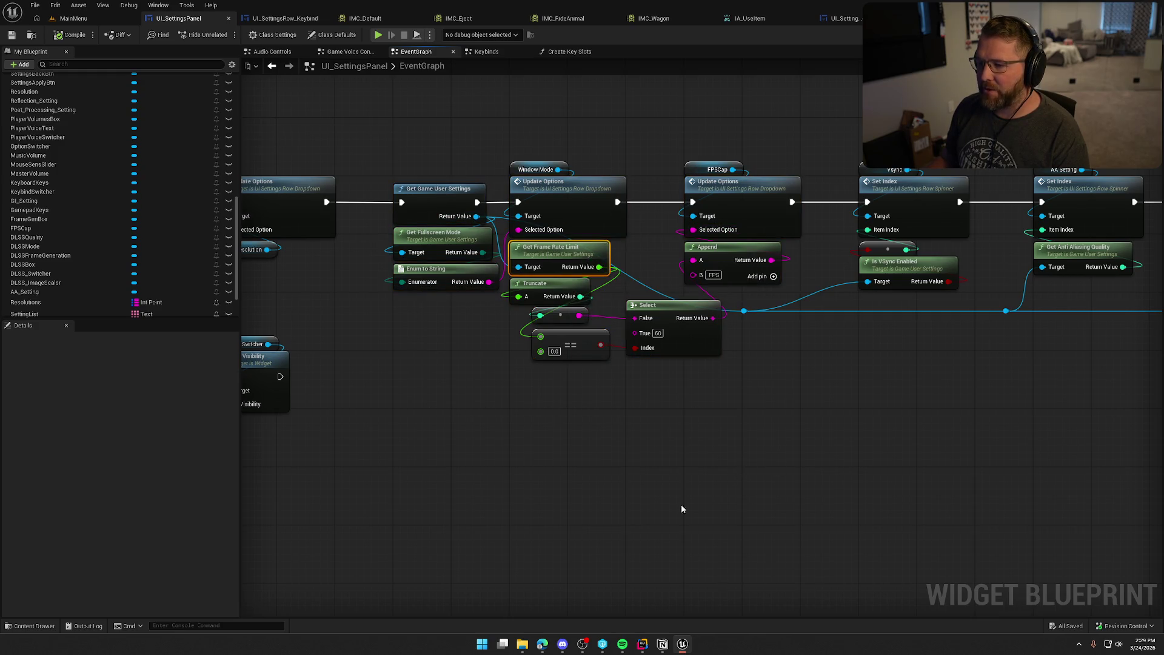
drag(723, 435, 510, 277)
click(737, 528)
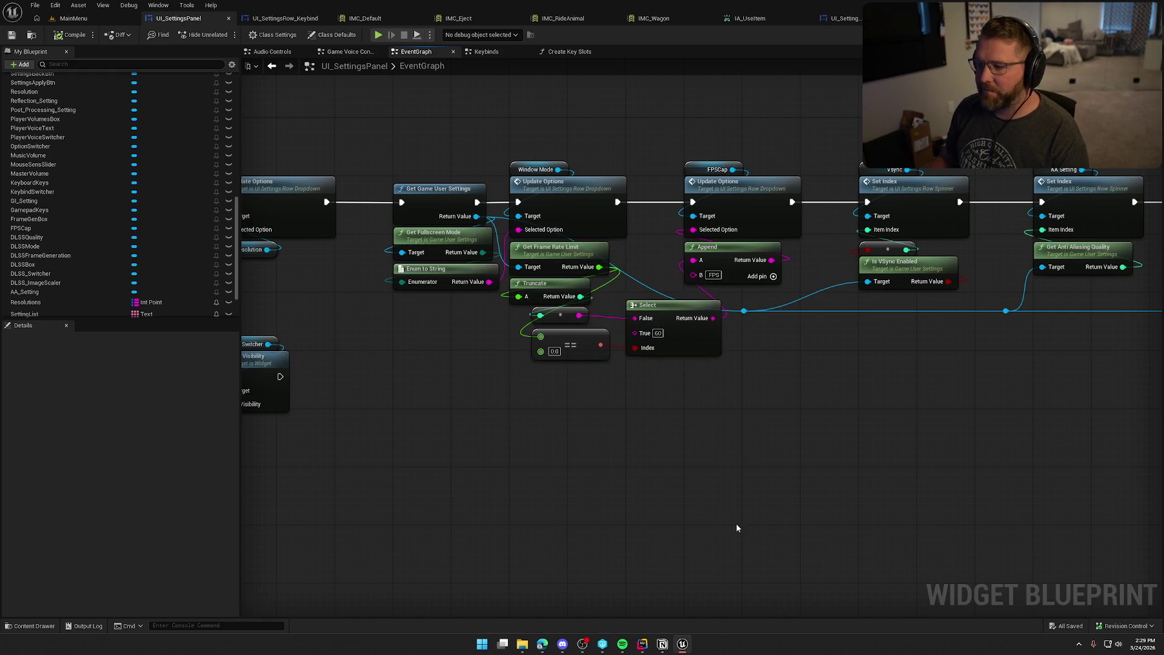
mouse_move(673, 518)
mouse_down()
mouse_move(717, 512)
mouse_move(871, 538)
mouse_move(797, 399)
mouse_move(1018, 381)
mouse_move(1022, 417)
mouse_move(961, 395)
mouse_move(1047, 297)
mouse_up()
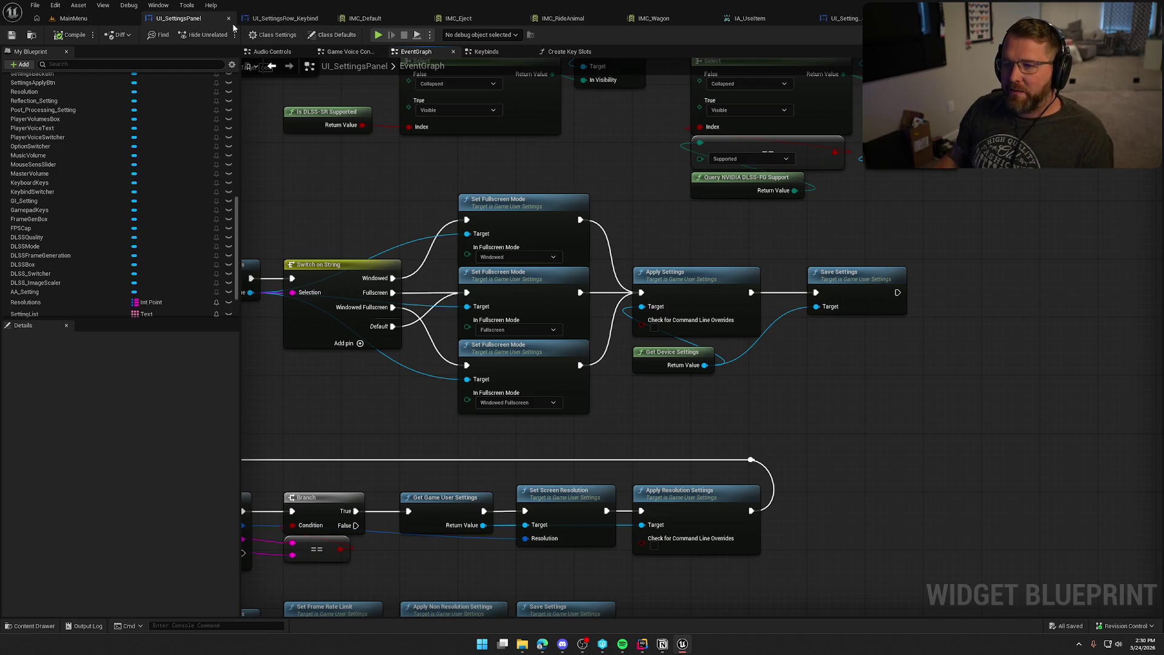
Step: Bring UI_SettingsPanel's Create Key Slots function graph into view
click(586, 53)
drag(590, 169, 711, 123)
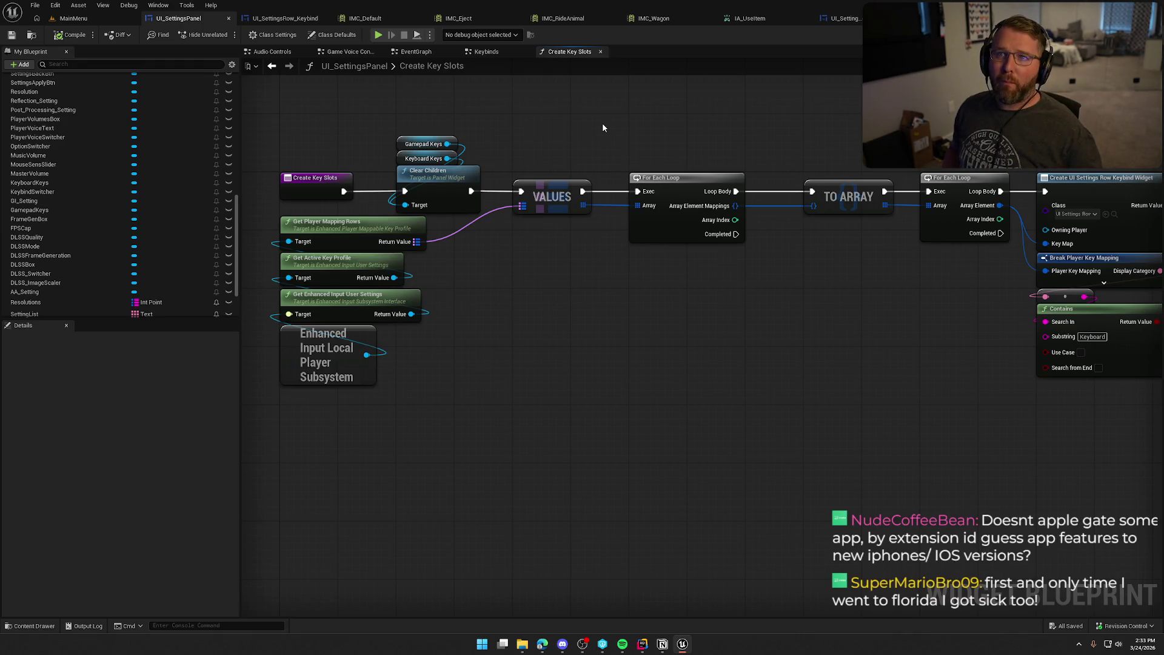
double_click(445, 65)
key(Escape)
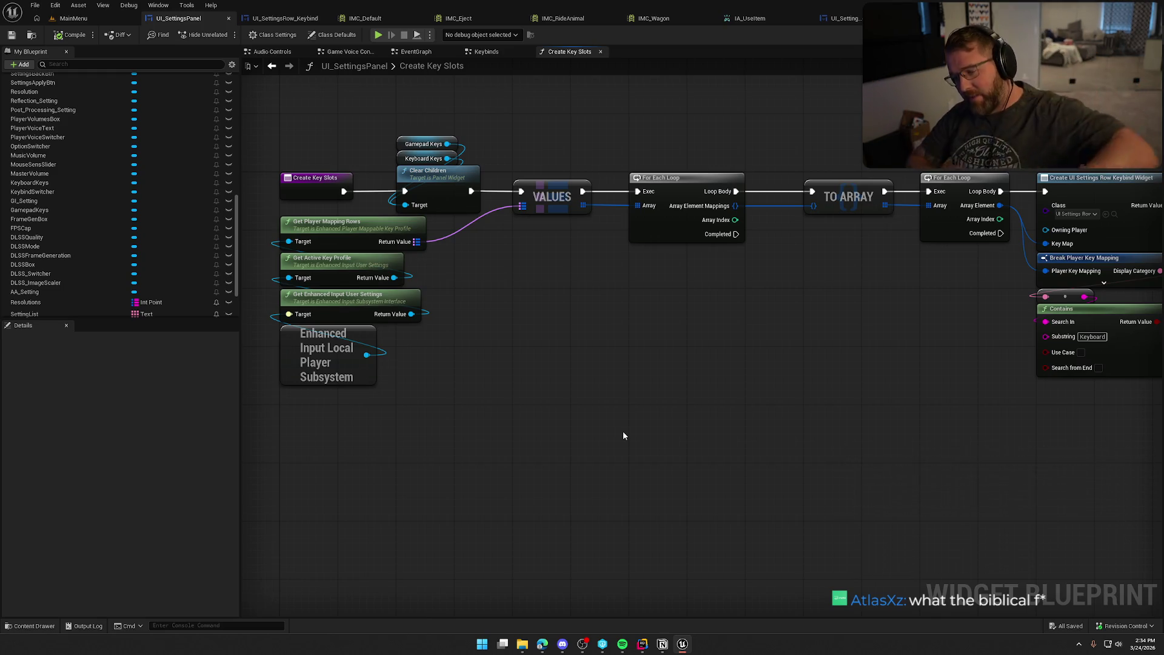
mouse_move(509, 423)
mouse_down()
mouse_move(273, 215)
mouse_move(385, 229)
mouse_up()
click(592, 423)
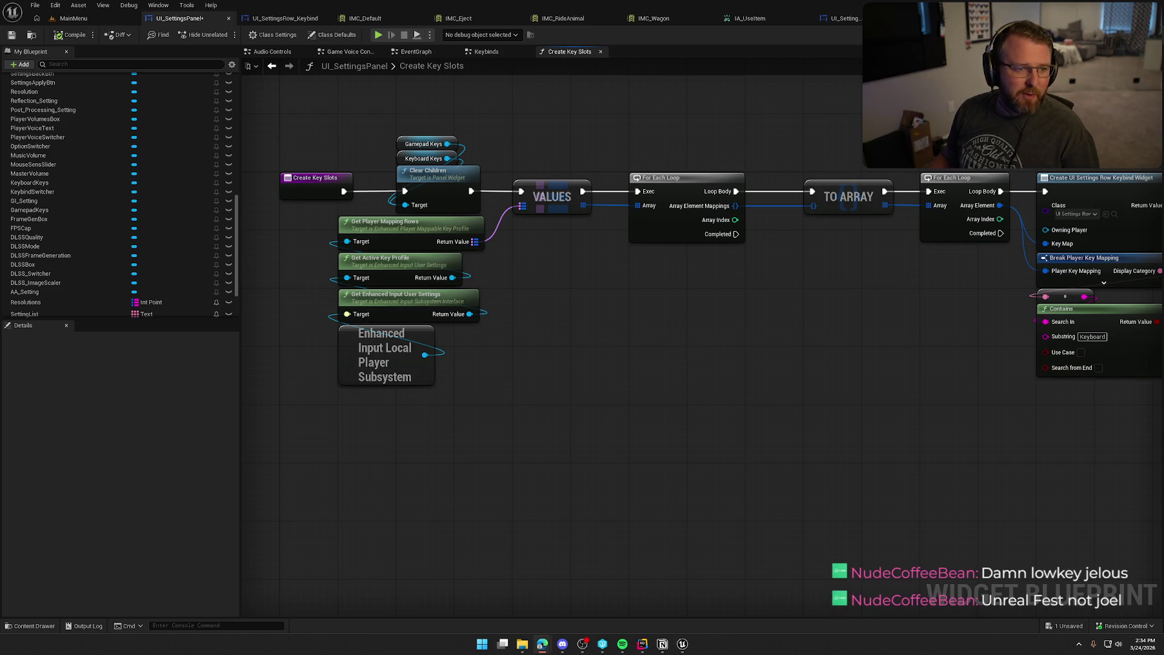
mouse_move(675, 369)
mouse_down()
mouse_move(730, 428)
mouse_move(698, 409)
mouse_up()
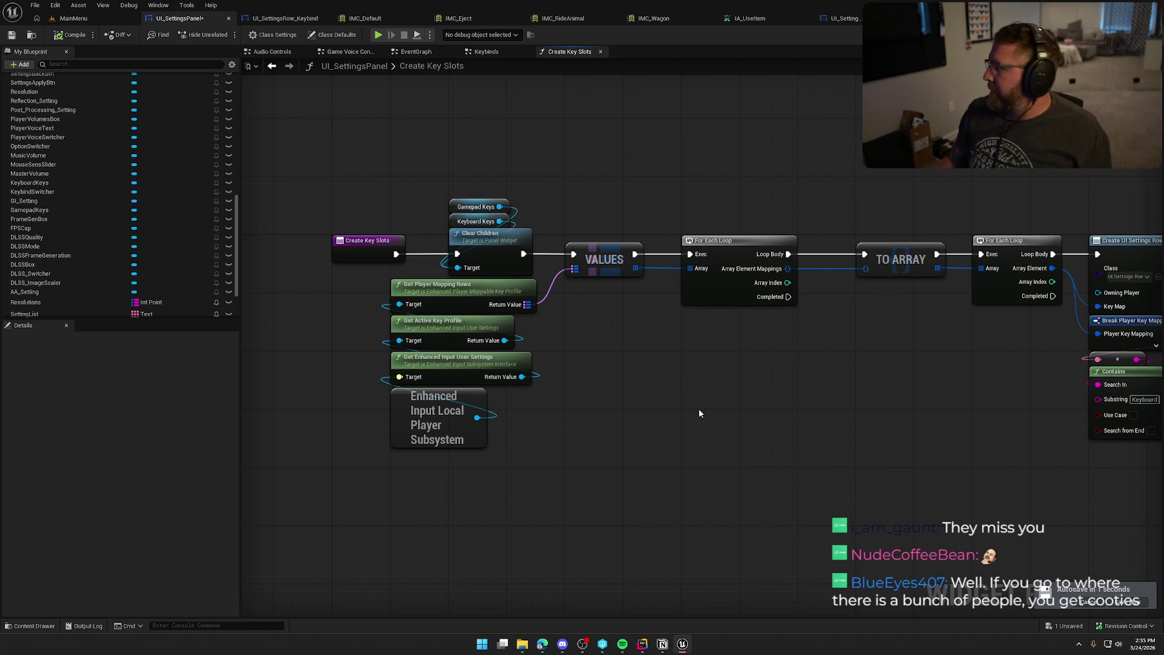
Step: Maximize and reload the LaunchForge window, then go to the Projects page
key(alt+Tab)
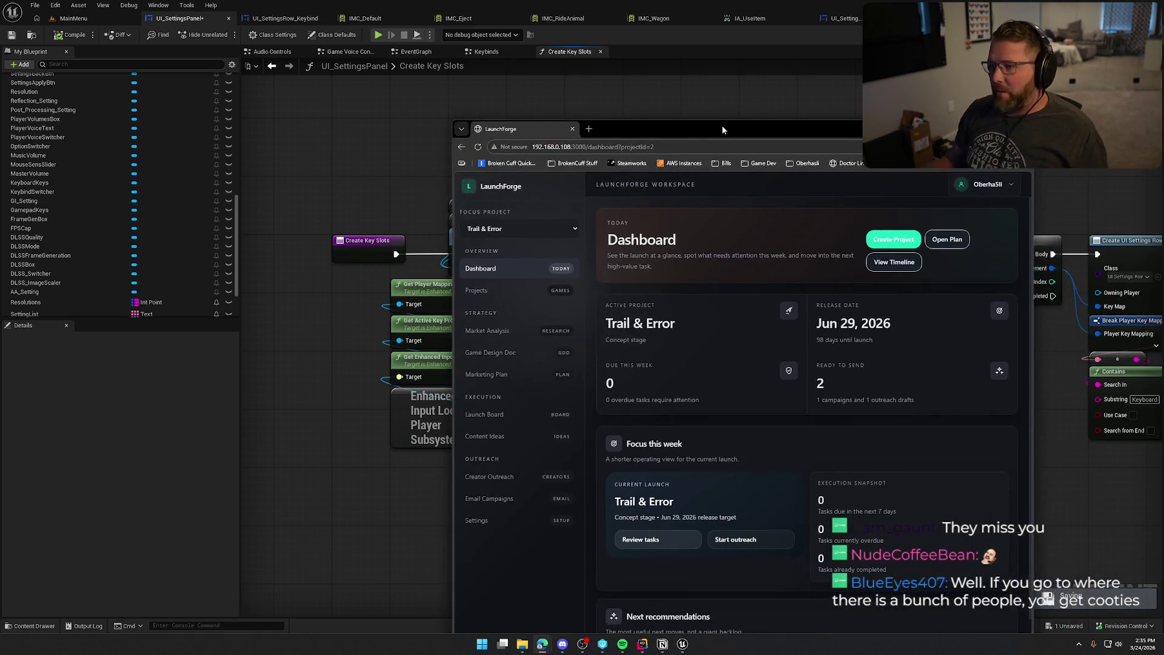
double_click(693, 130)
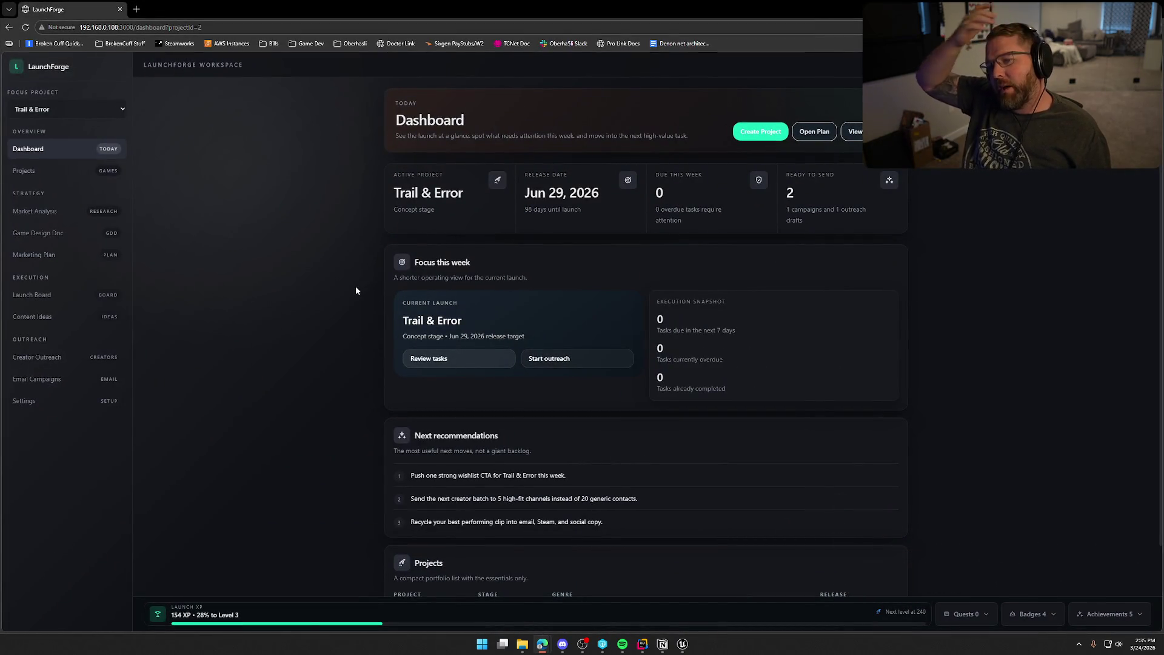
click(25, 27)
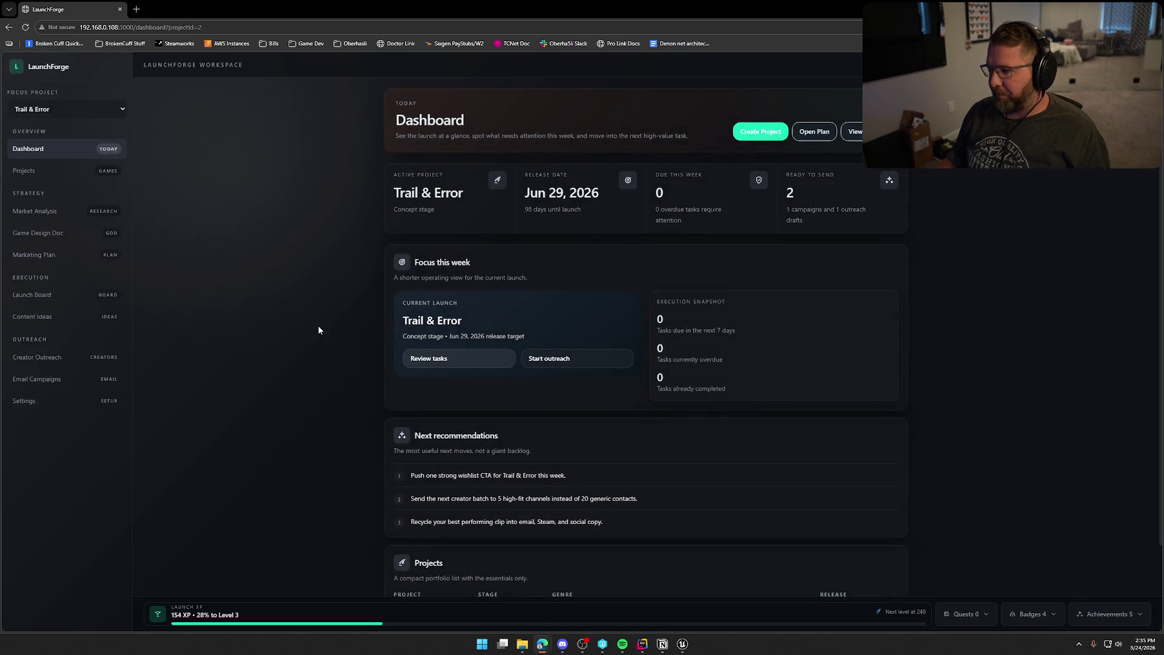
scroll(467, 381, down, 1)
scroll(381, 451, up, 1)
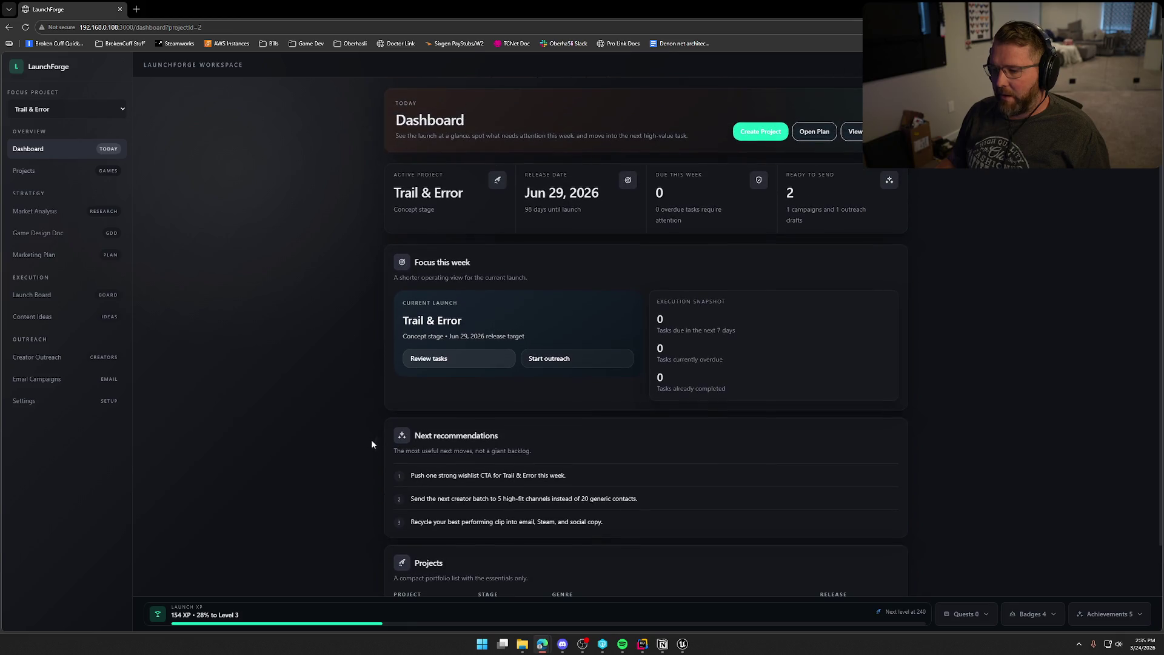
click(28, 170)
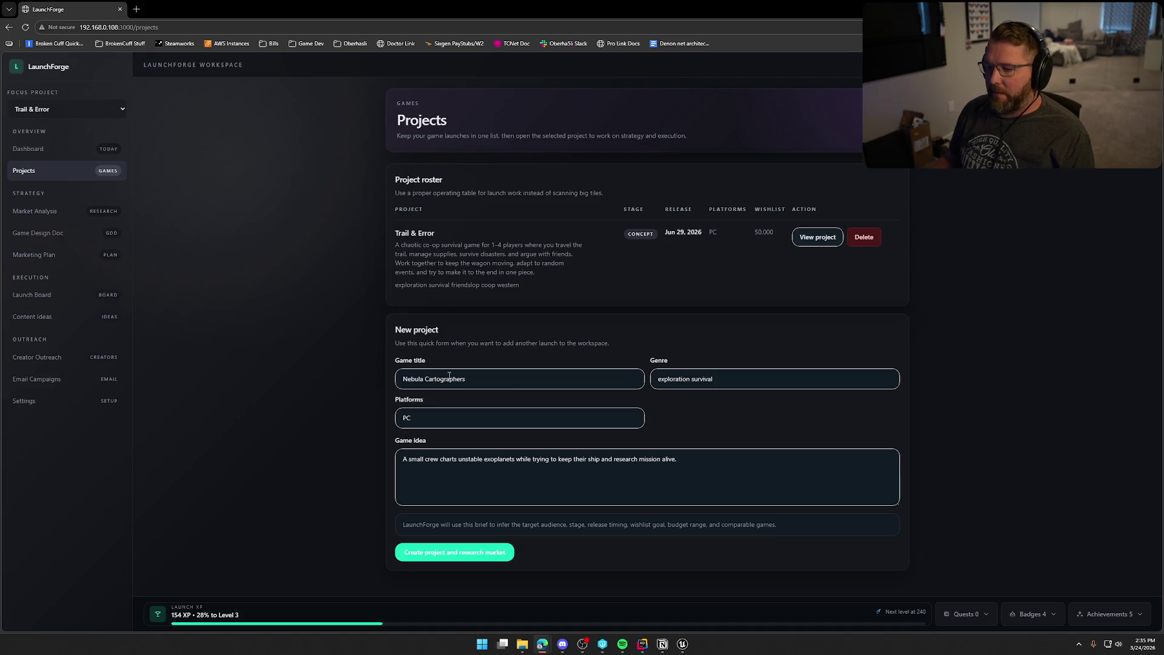
Step: Review the Nebula Cartographers title and game idea in the new-project form, then open Market Analysis
drag(490, 389, 358, 396)
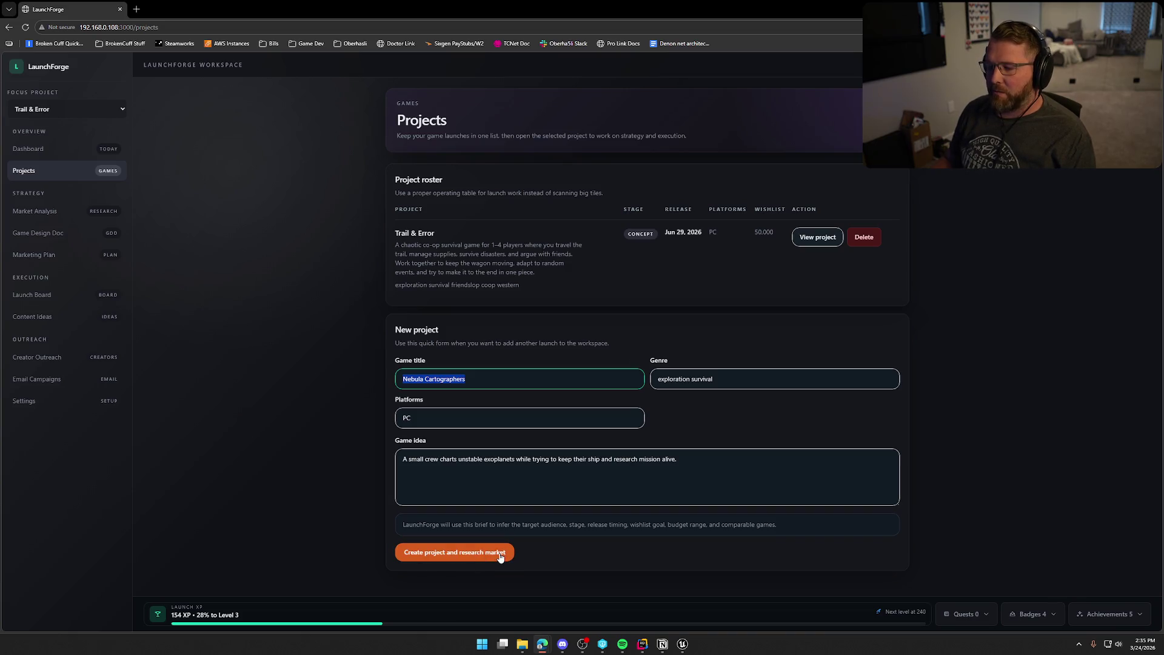
click(276, 358)
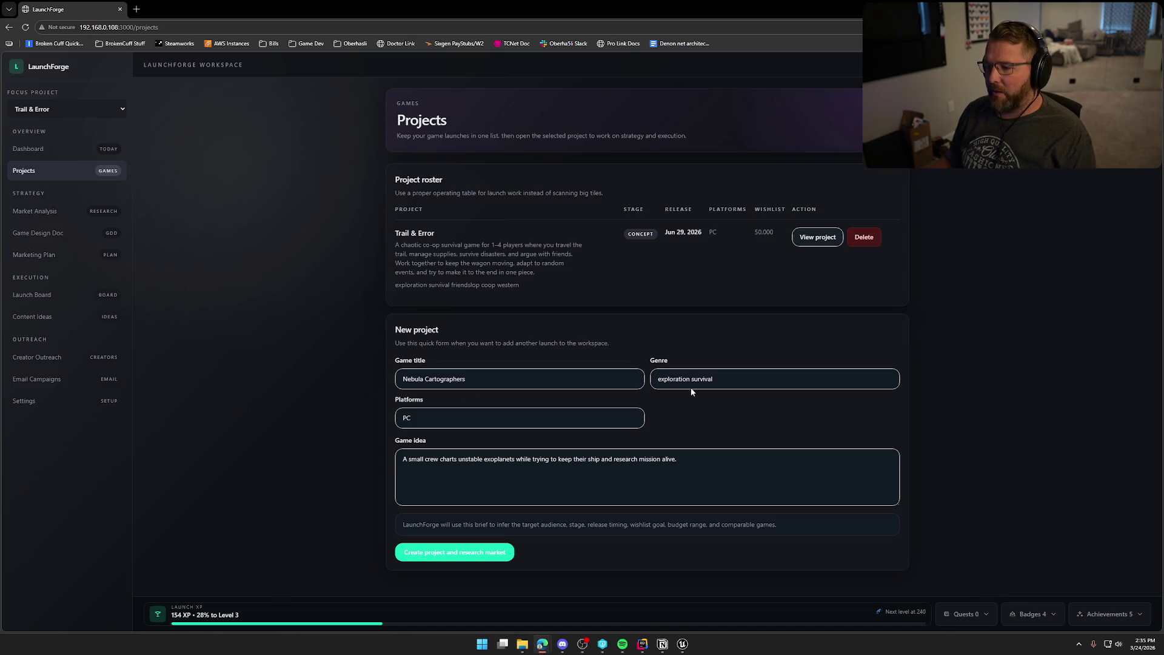
drag(724, 459, 328, 456)
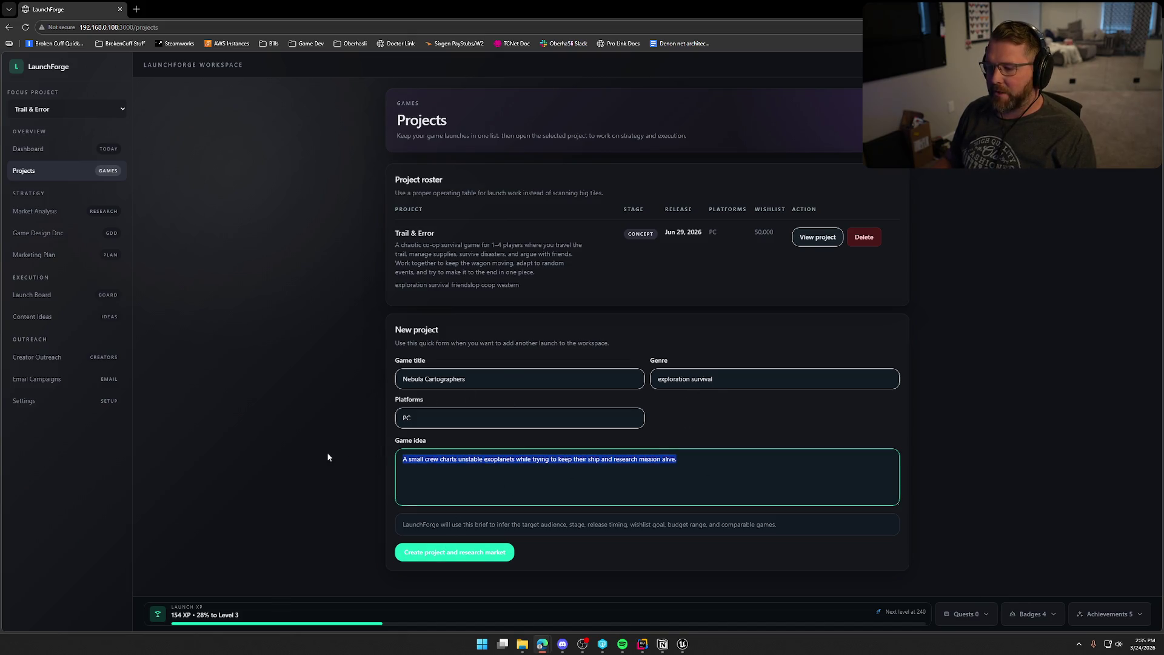
click(506, 481)
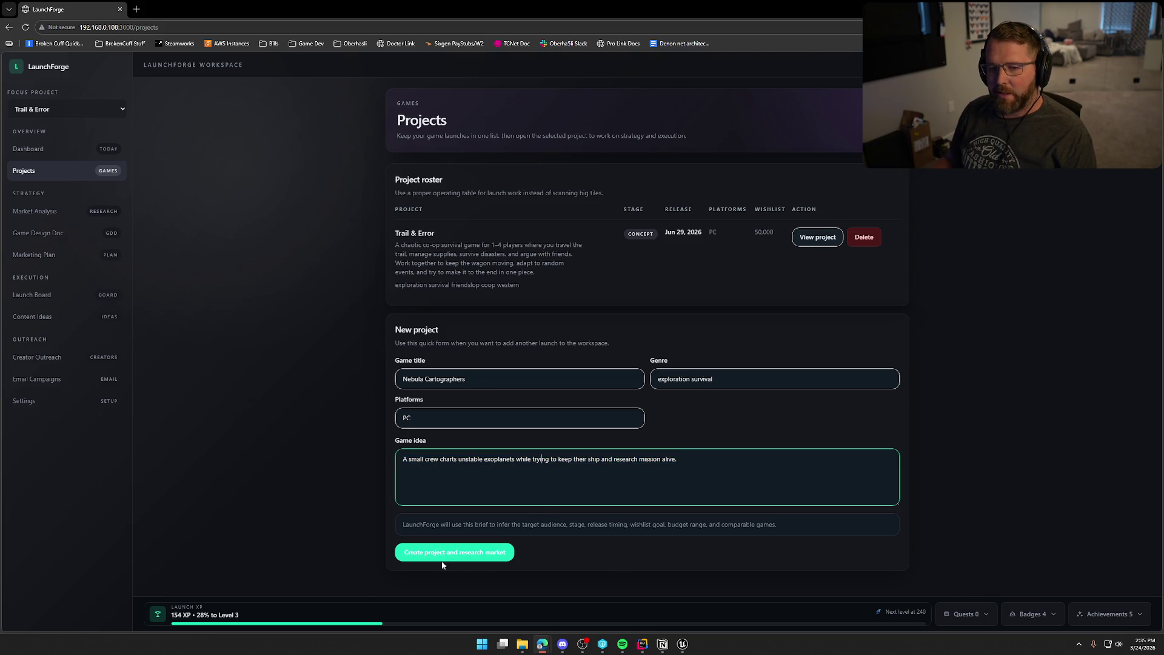
click(49, 216)
scroll(453, 372, down, 4)
Step: Scroll through the Trail & Error market analysis and its competitor ratings
scroll(617, 380, down, 10)
scroll(619, 380, up, 2)
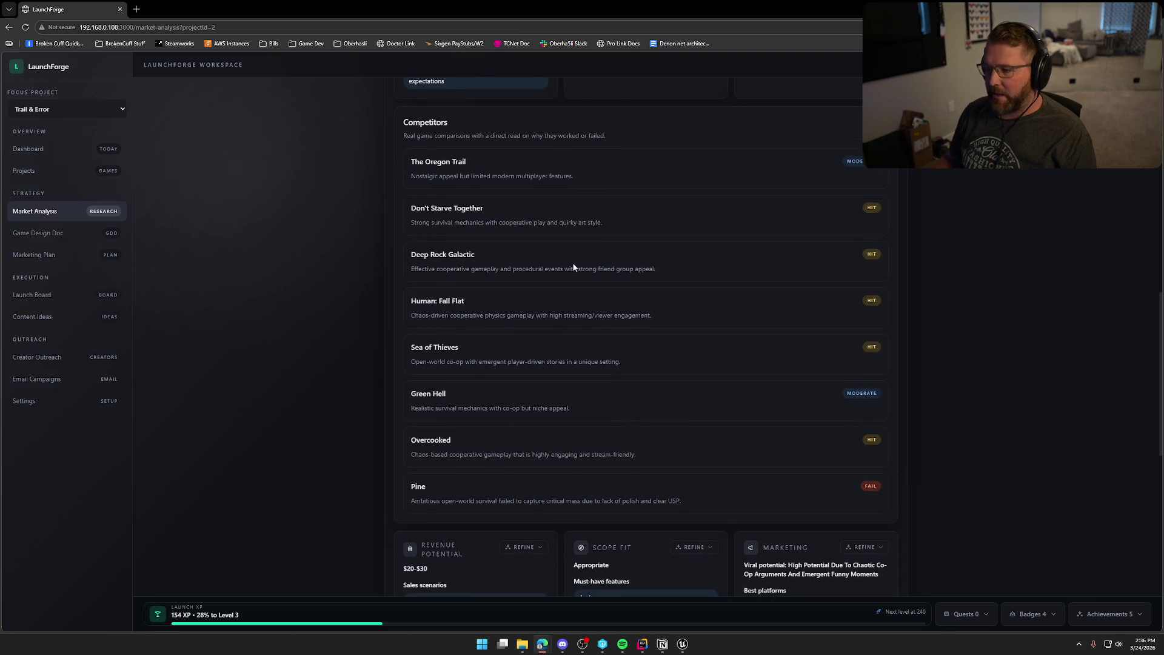
scroll(853, 478, down, 5)
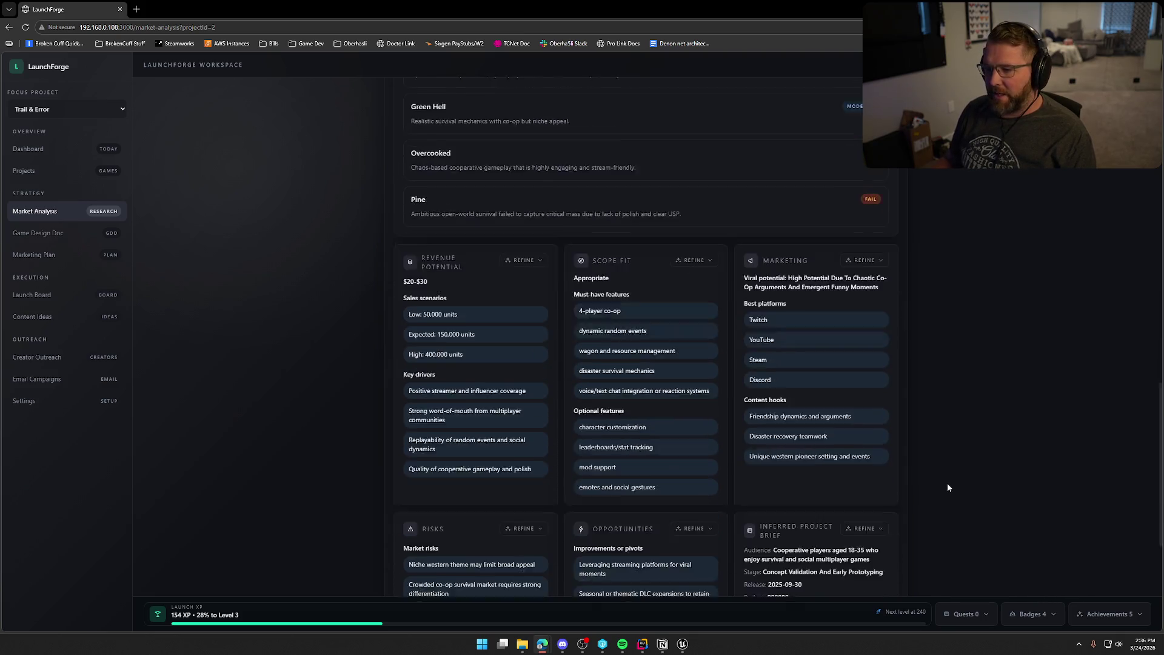
scroll(946, 423, down, 1)
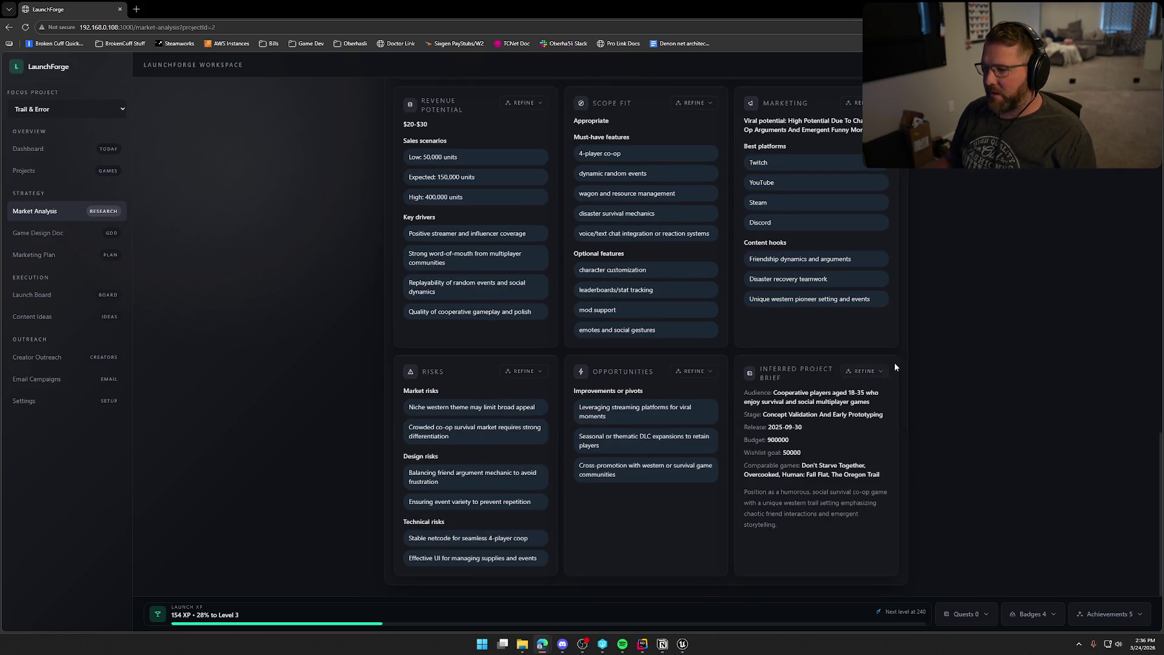
scroll(836, 407, up, 10)
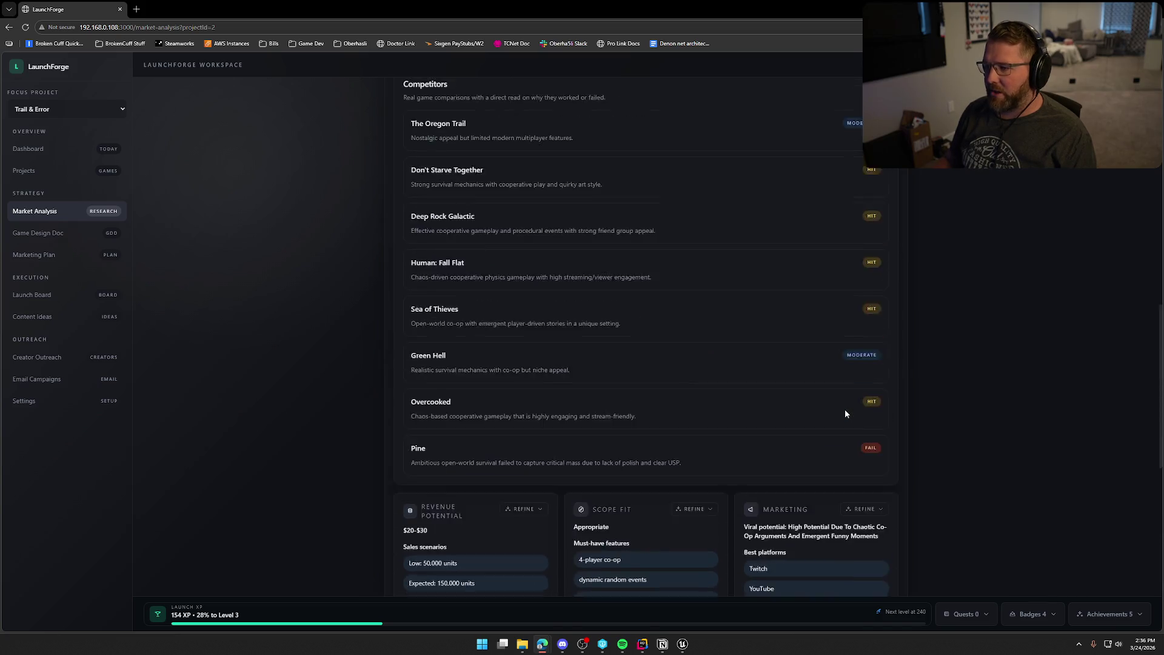
scroll(845, 412, up, 5)
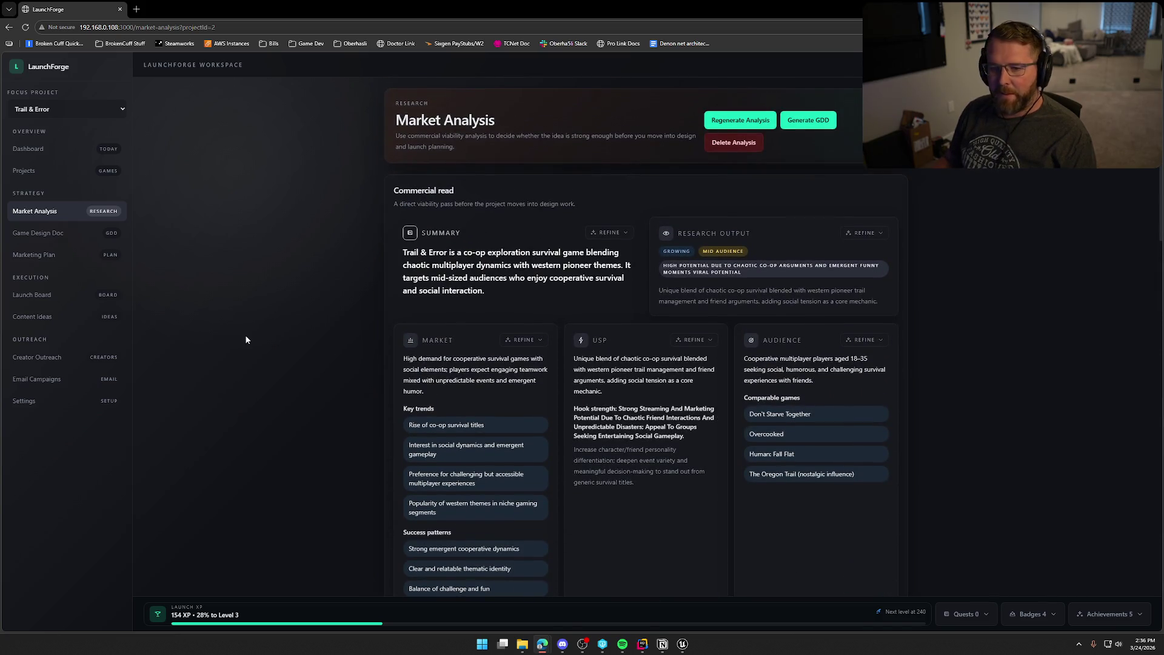
Step: Browse the Game Design Doc, cancel a Technical Notes refine, then open the Marketing Plan
click(40, 233)
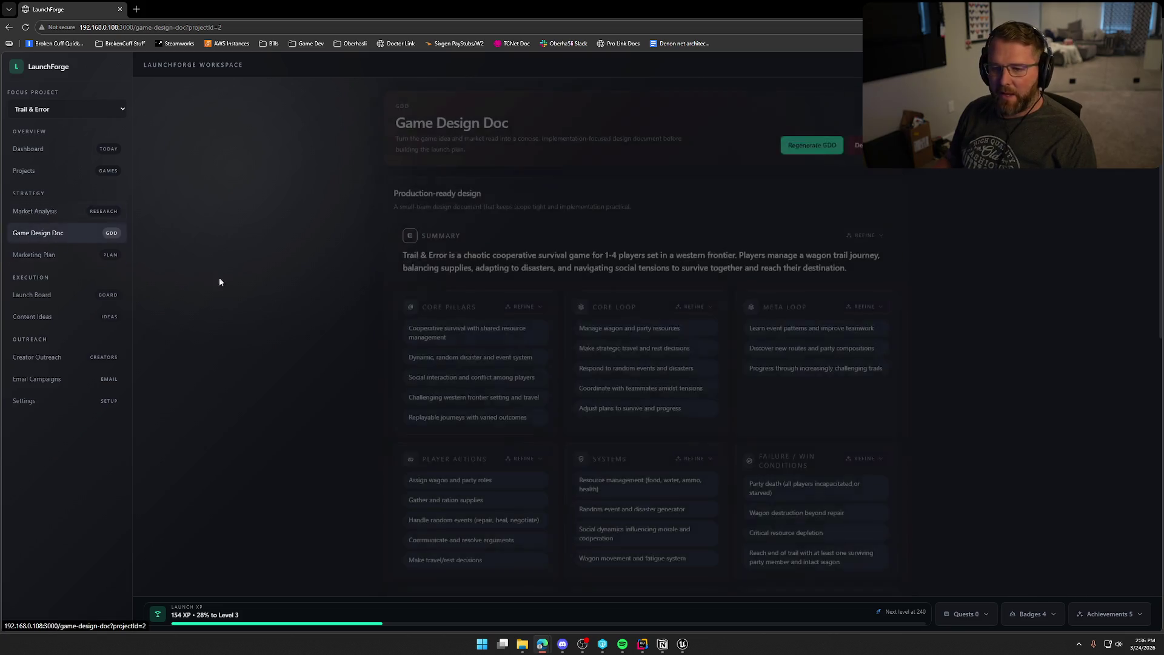
scroll(369, 344, down, 6)
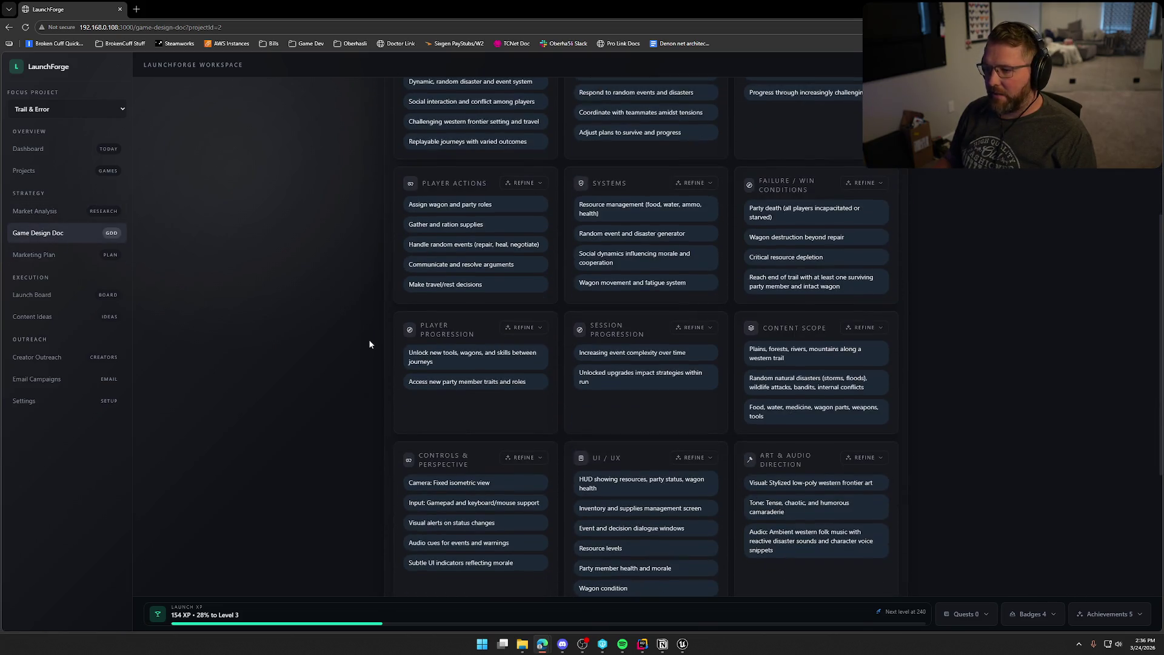
scroll(369, 344, down, 2)
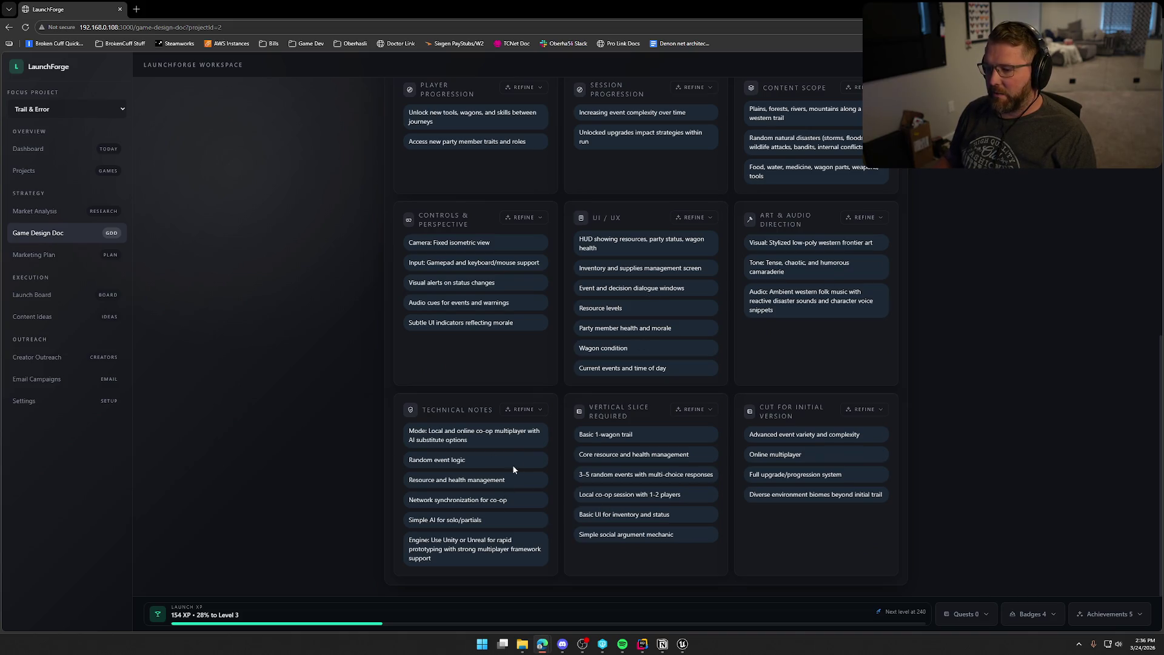
click(539, 417)
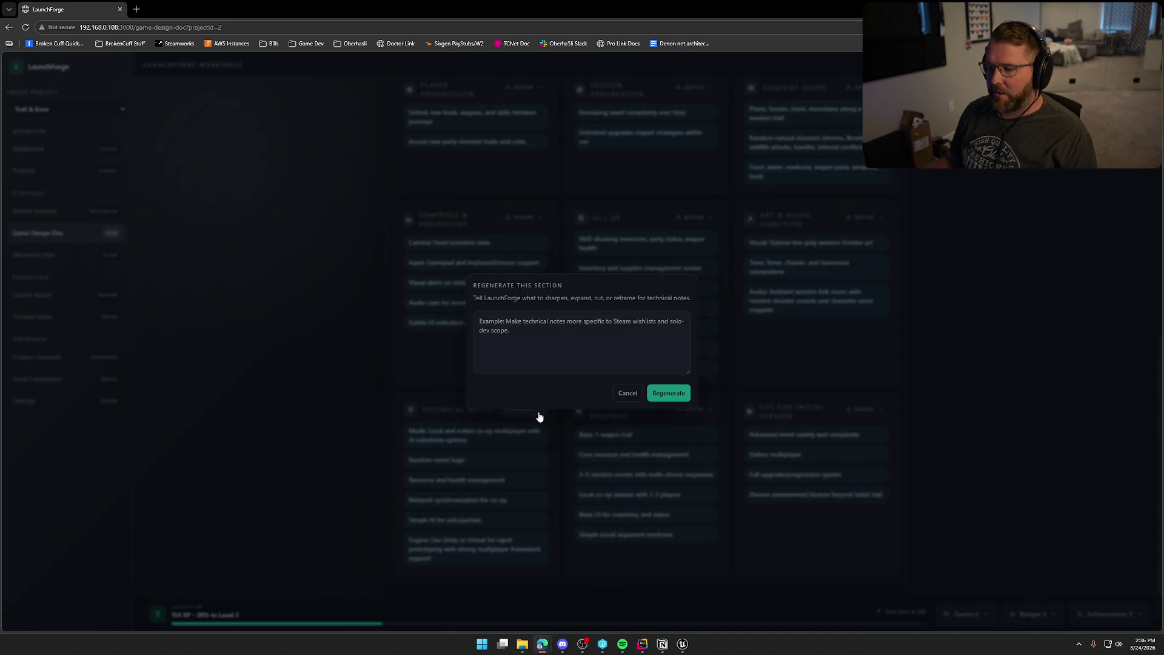
click(628, 393)
scroll(468, 461, up, 9)
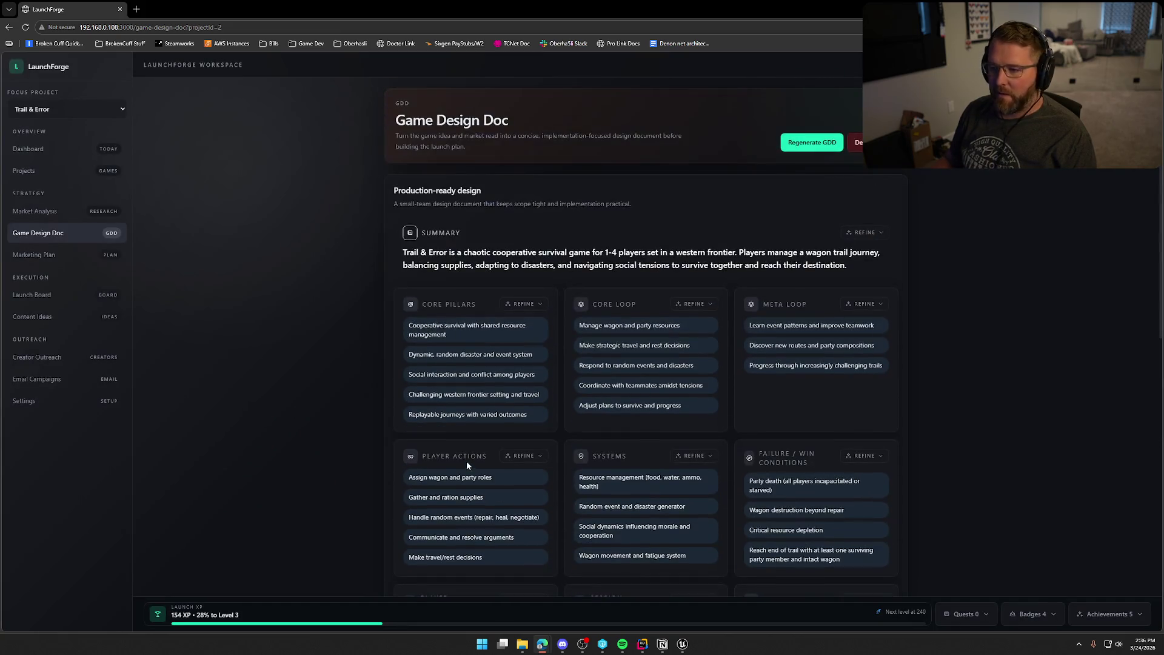
click(34, 255)
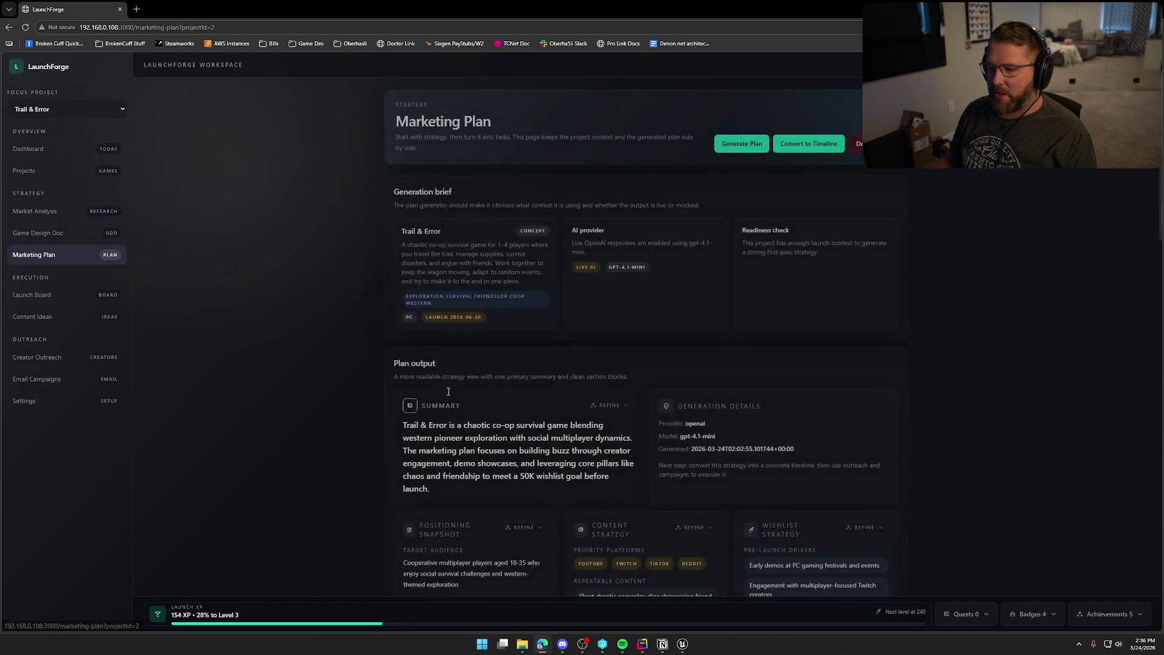
Step: Scroll the Marketing Plan and cancel a refine of the Marketing Pillars section
scroll(936, 451, down, 5)
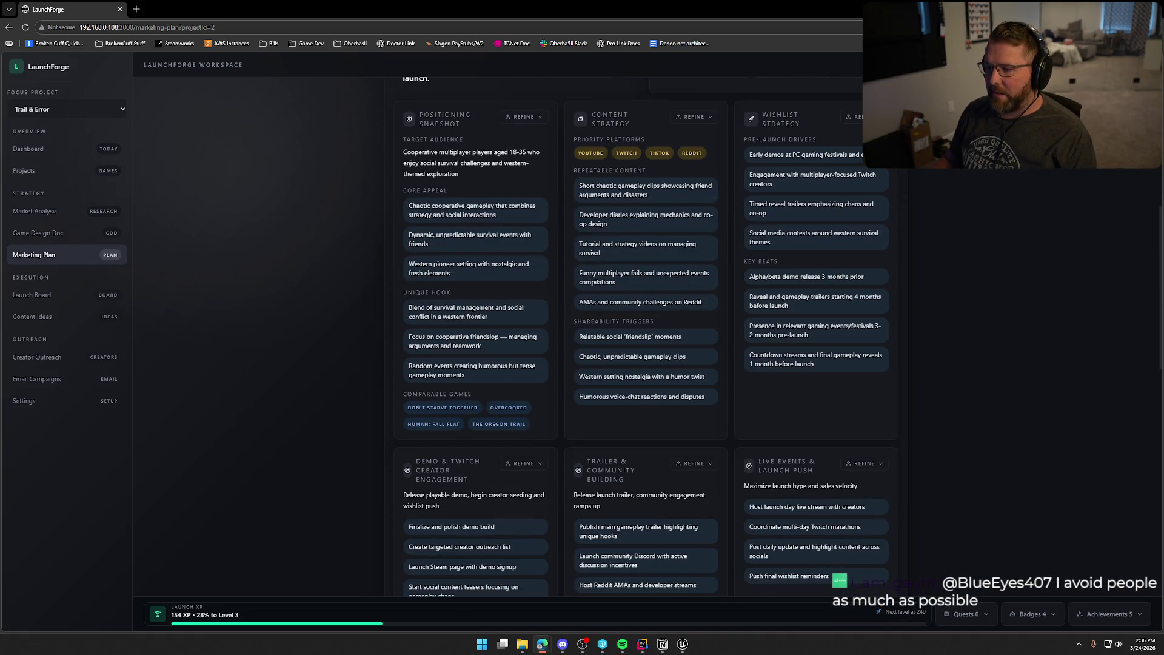
scroll(496, 259, down, 3)
scroll(523, 532, down, 2)
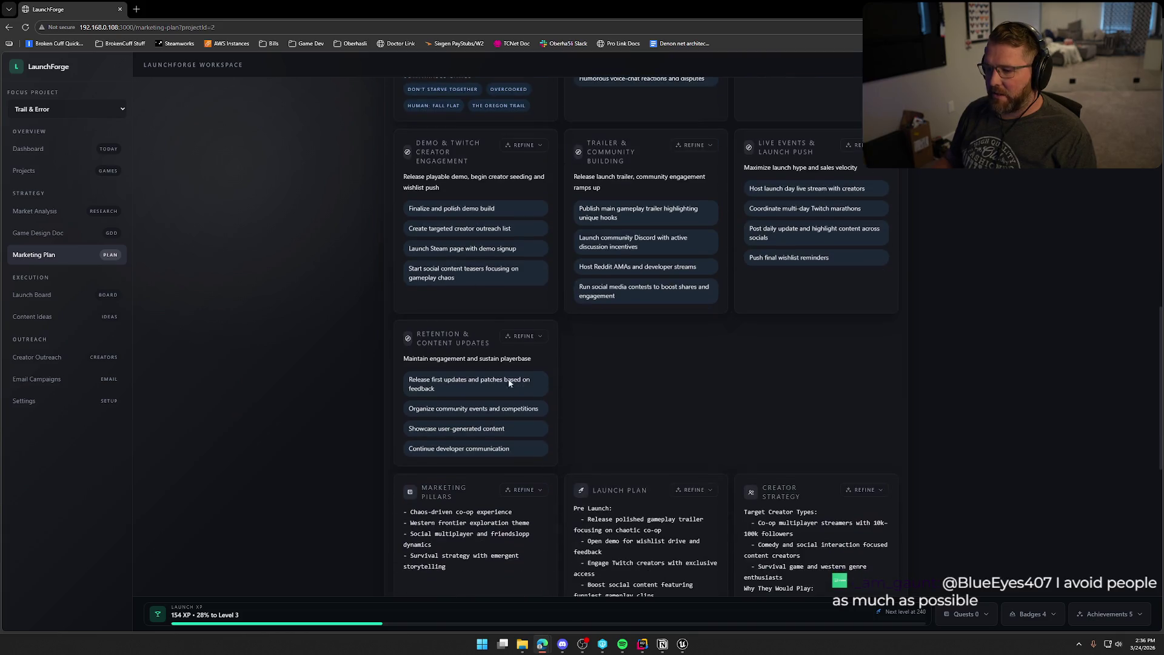
scroll(538, 314, down, 2)
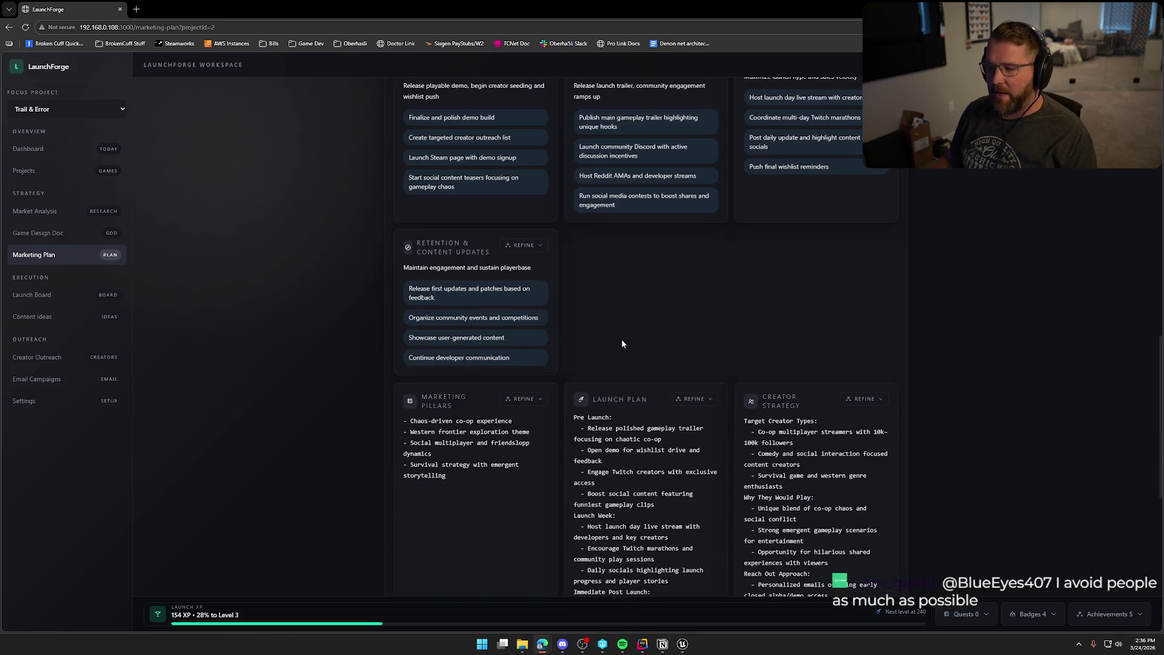
scroll(546, 369, down, 5)
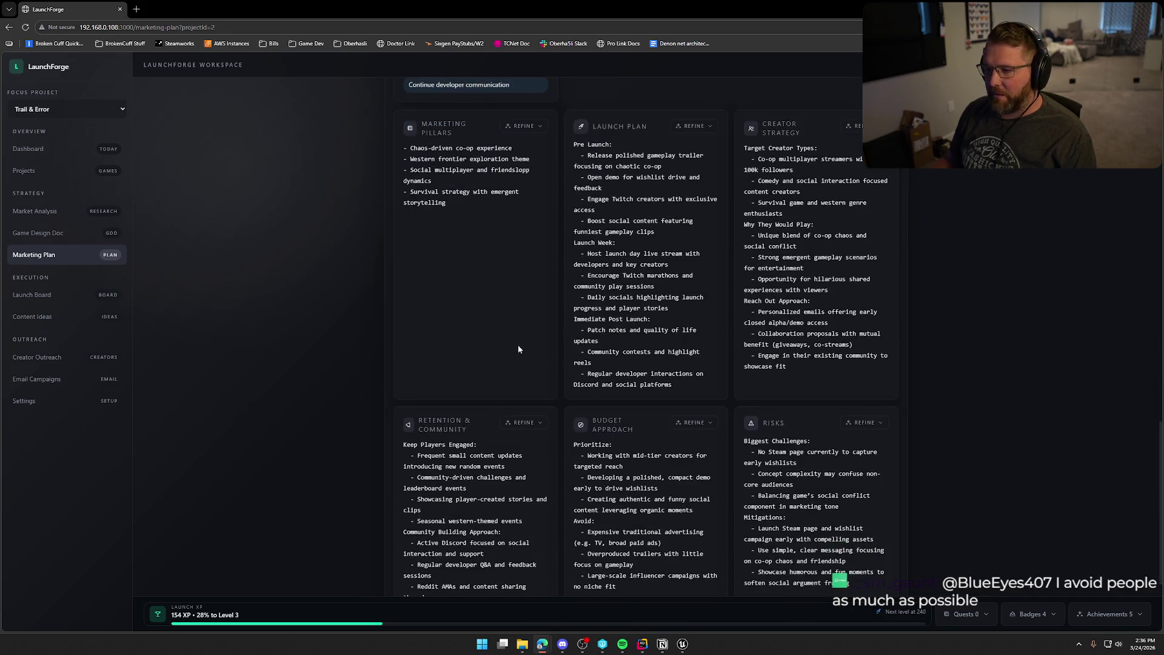
scroll(518, 348, up, 2)
click(523, 216)
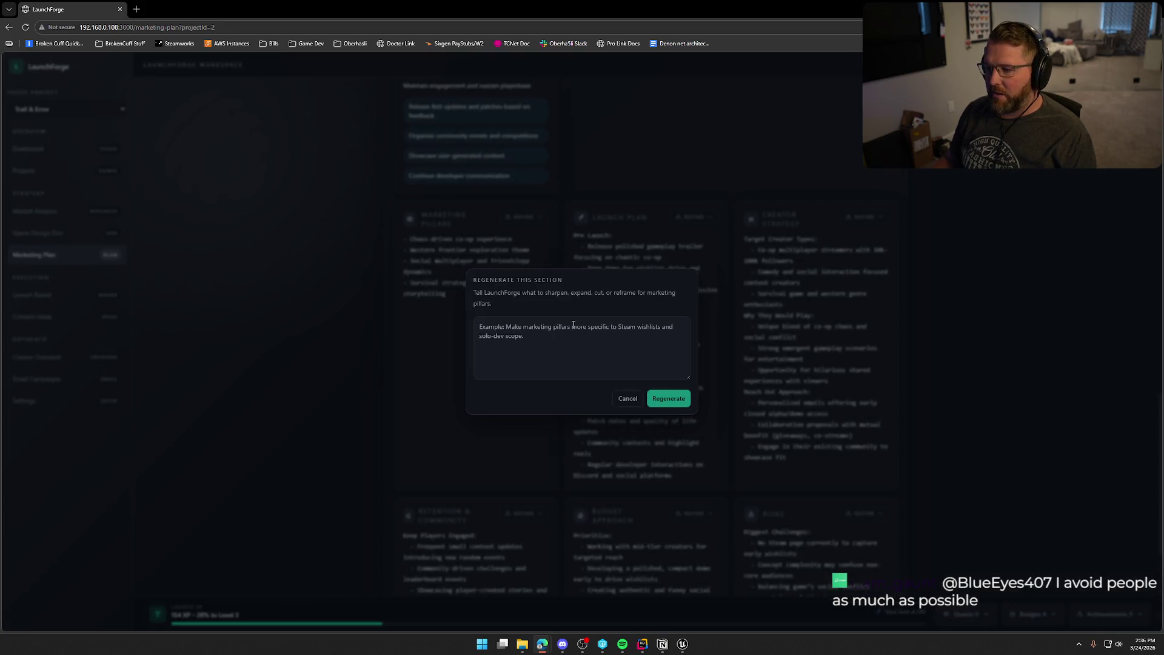
click(627, 398)
Step: Look through the Launch Board's kanban lanes, then open Content Ideas
scroll(315, 388, down, 2)
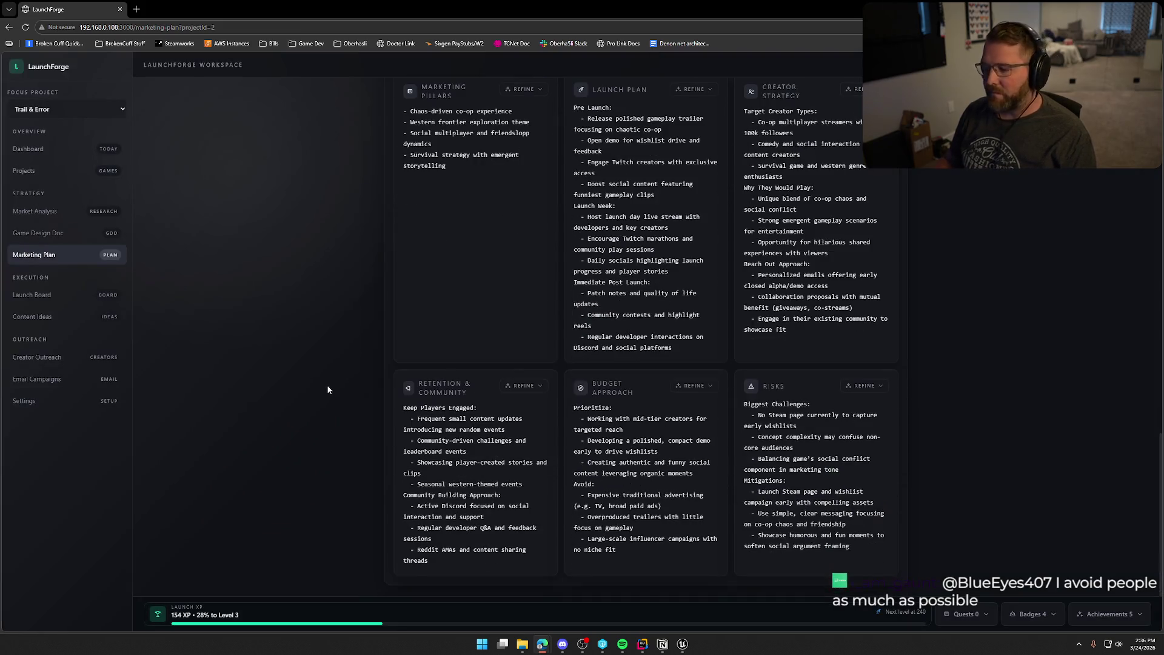
click(61, 295)
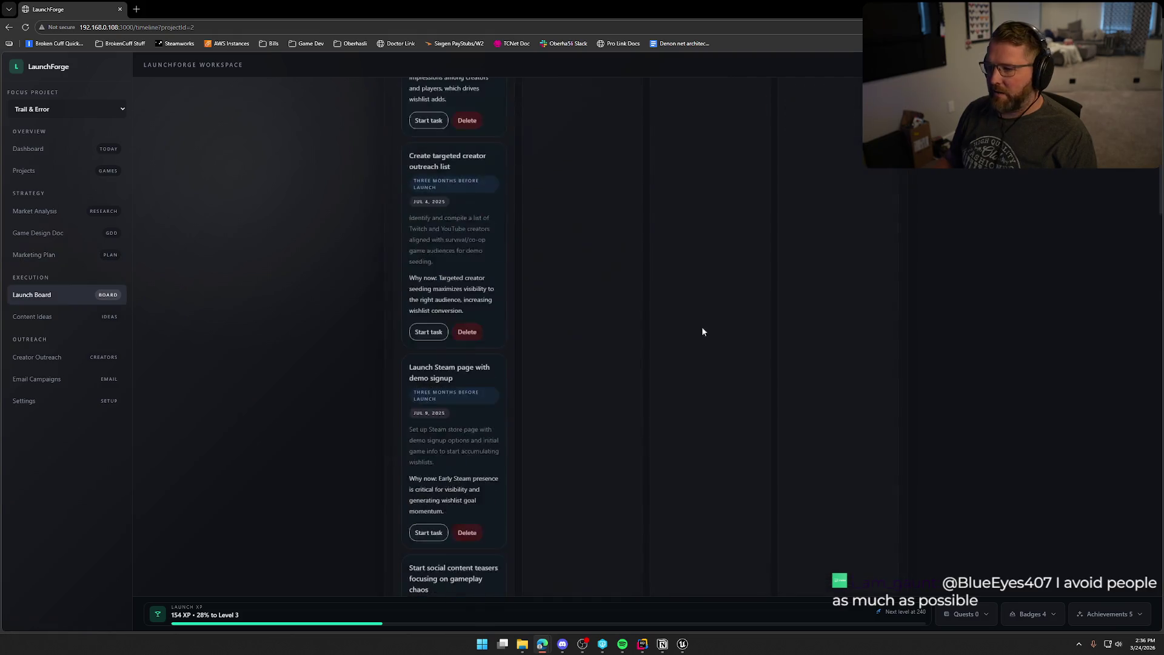
scroll(939, 374, down, 4)
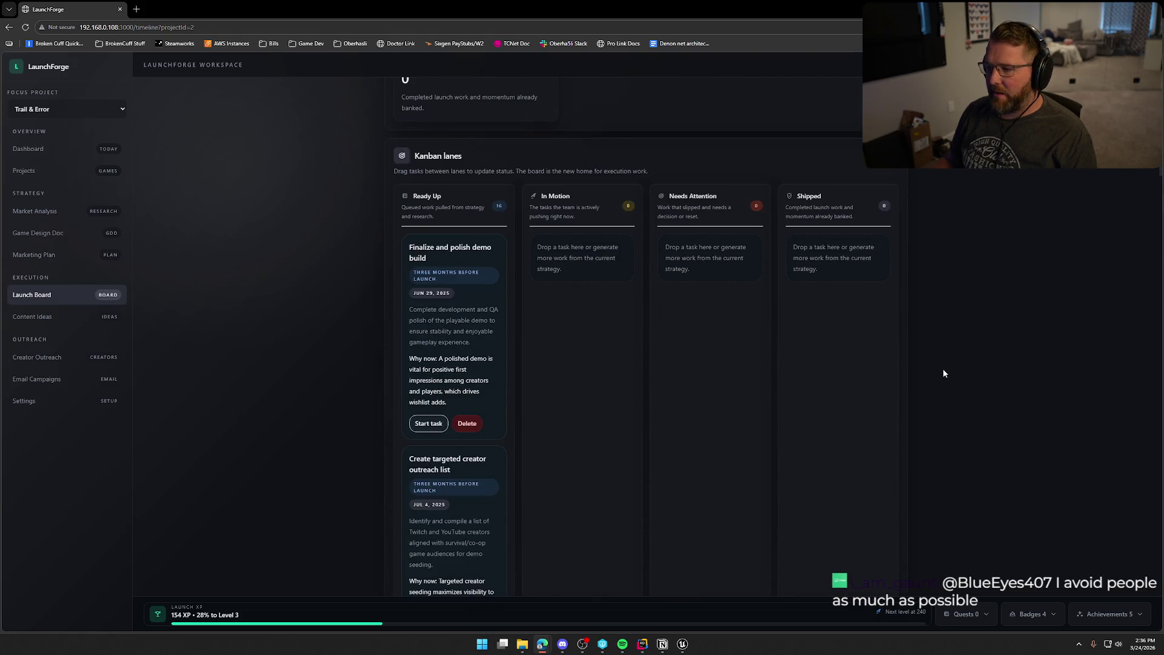
scroll(944, 369, down, 15)
scroll(951, 371, down, 15)
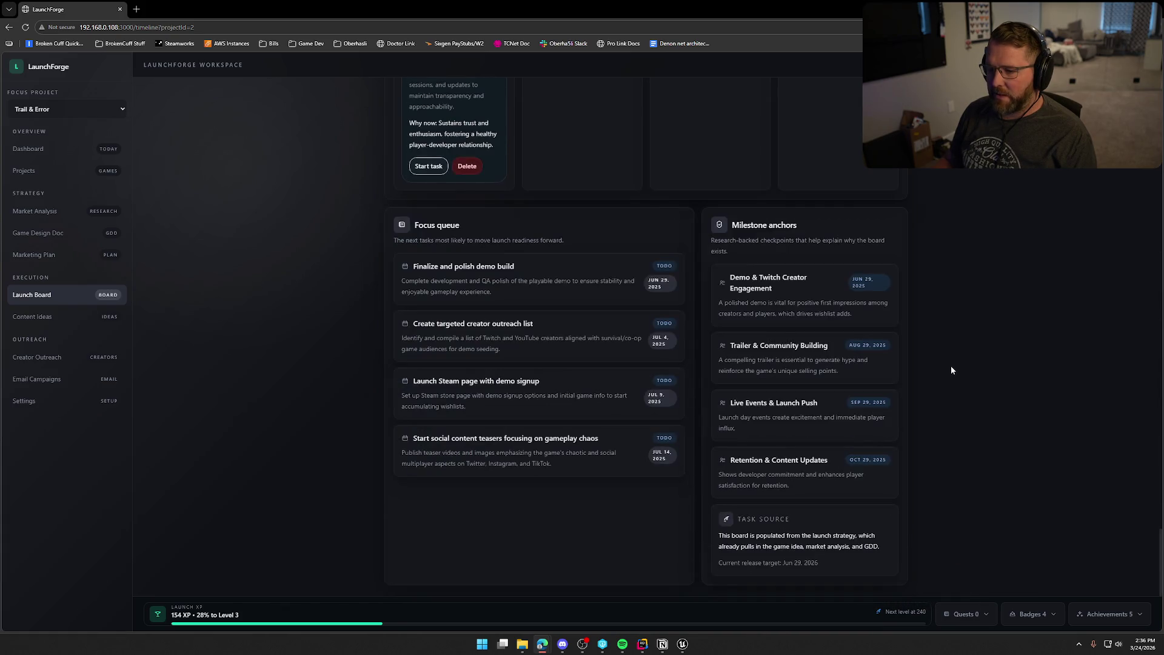
scroll(950, 365, up, 10)
scroll(942, 355, up, 15)
click(120, 318)
Step: Scroll the Trail & Error content ideas down to the hook variations, then open Creator Outreach
scroll(1012, 390, down, 1)
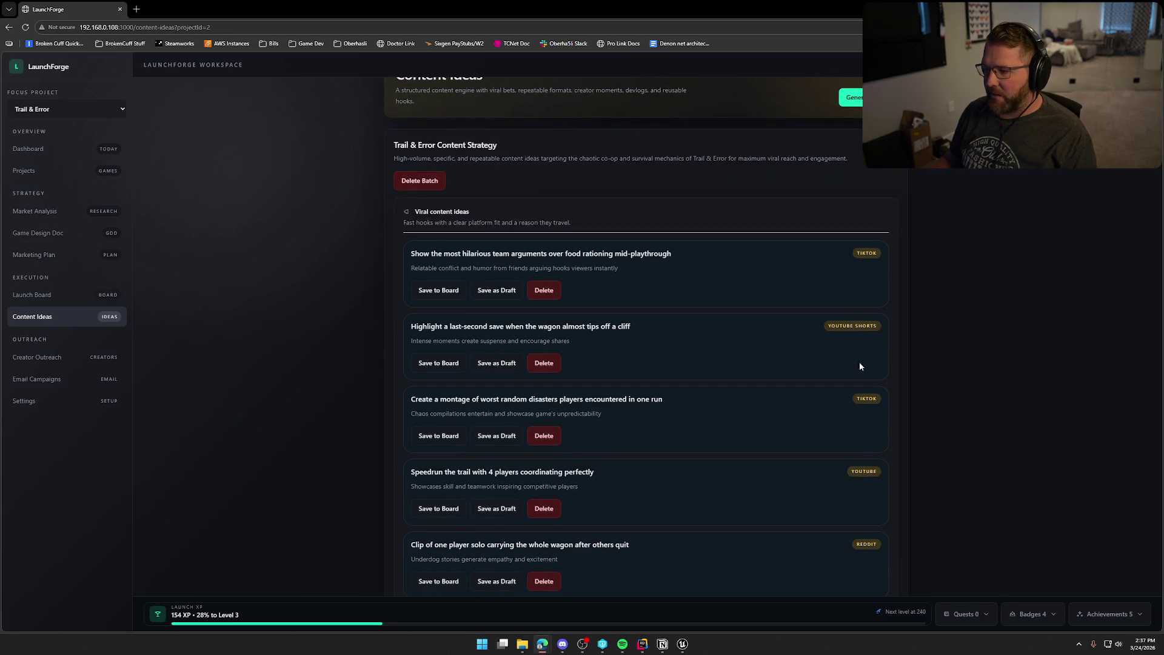
scroll(887, 394, down, 10)
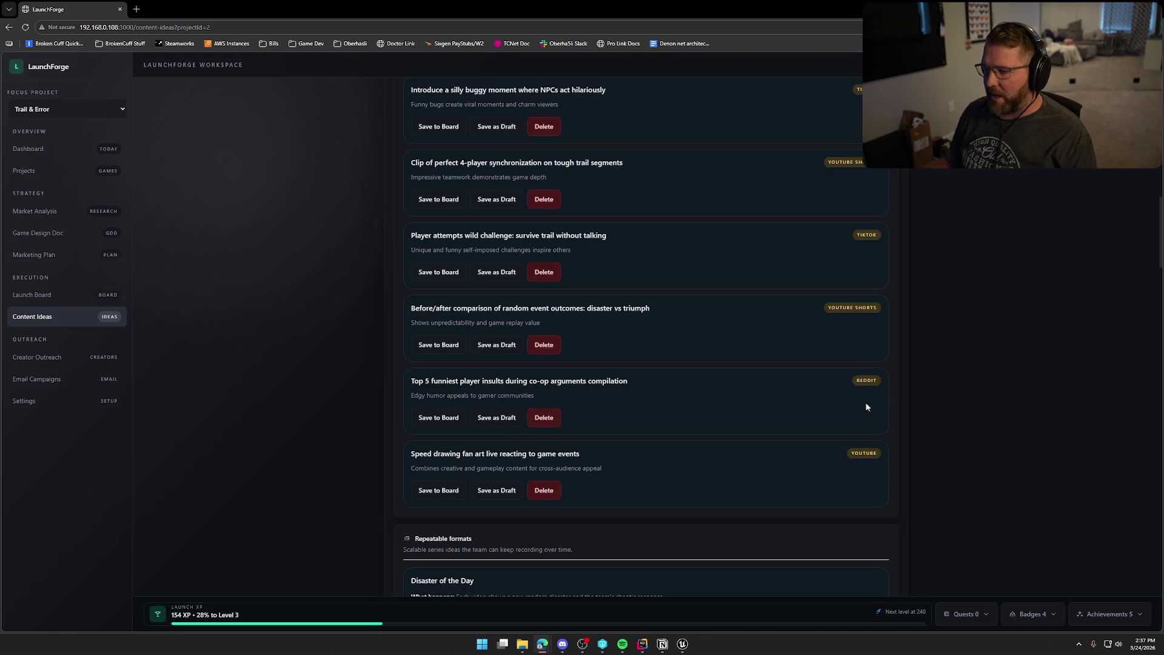
scroll(866, 407, down, 8)
scroll(798, 400, up, 1)
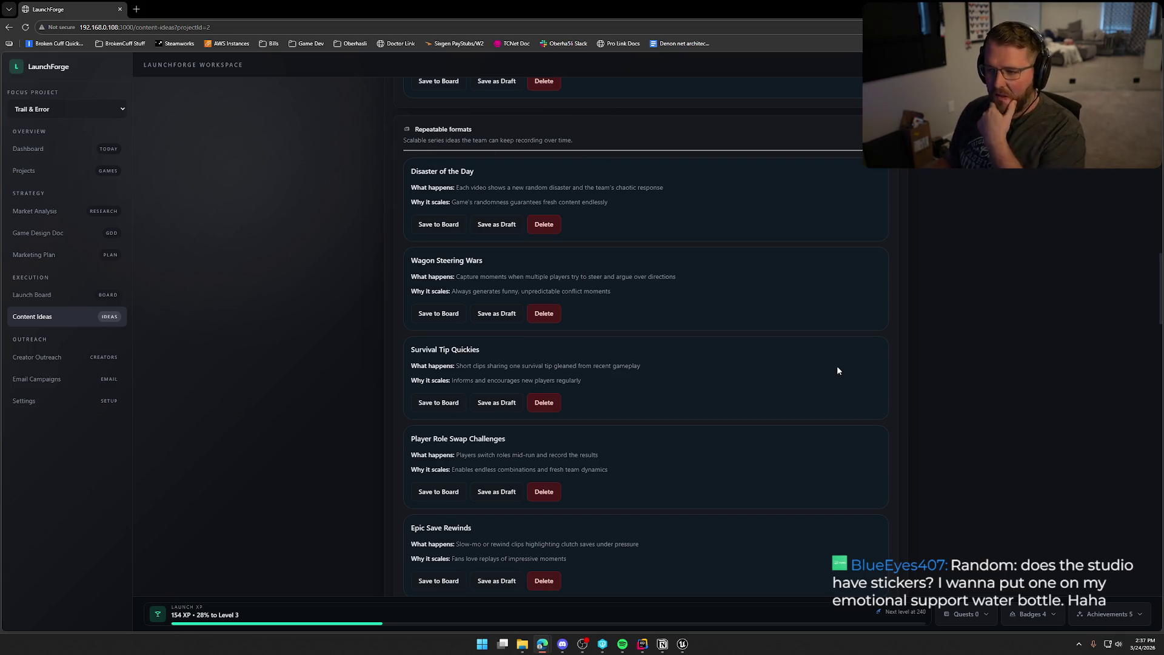
scroll(727, 366, down, 2)
scroll(552, 304, down, 4)
scroll(720, 403, down, 5)
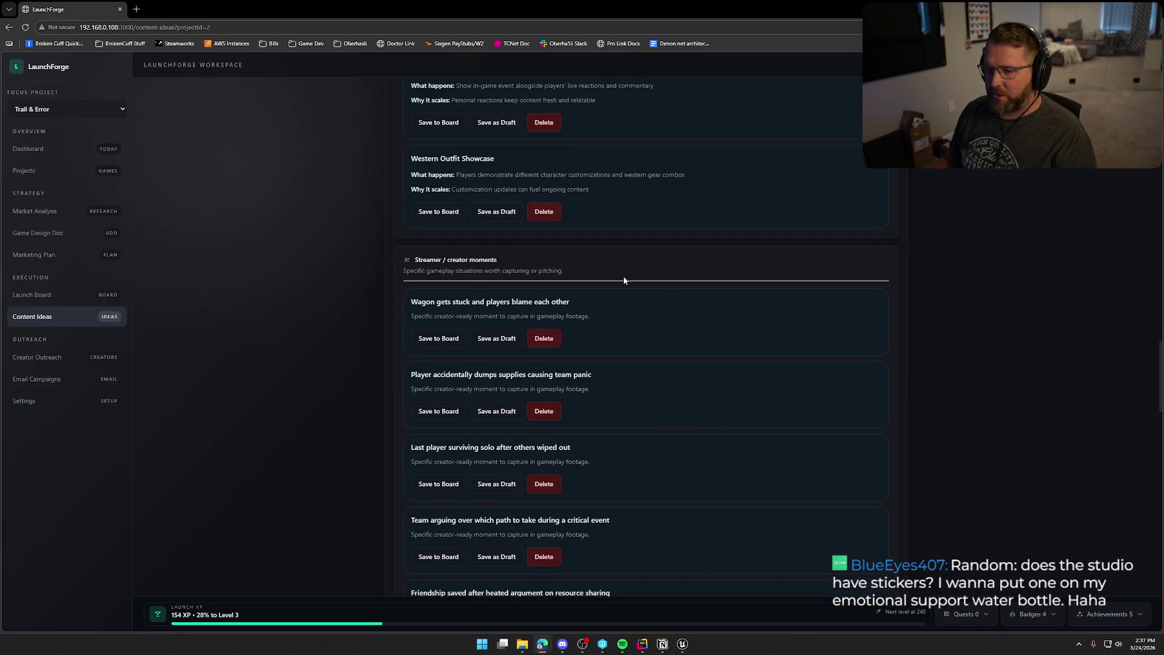
scroll(670, 384, down, 2)
scroll(602, 357, down, 5)
scroll(606, 364, down, 5)
scroll(622, 385, down, 9)
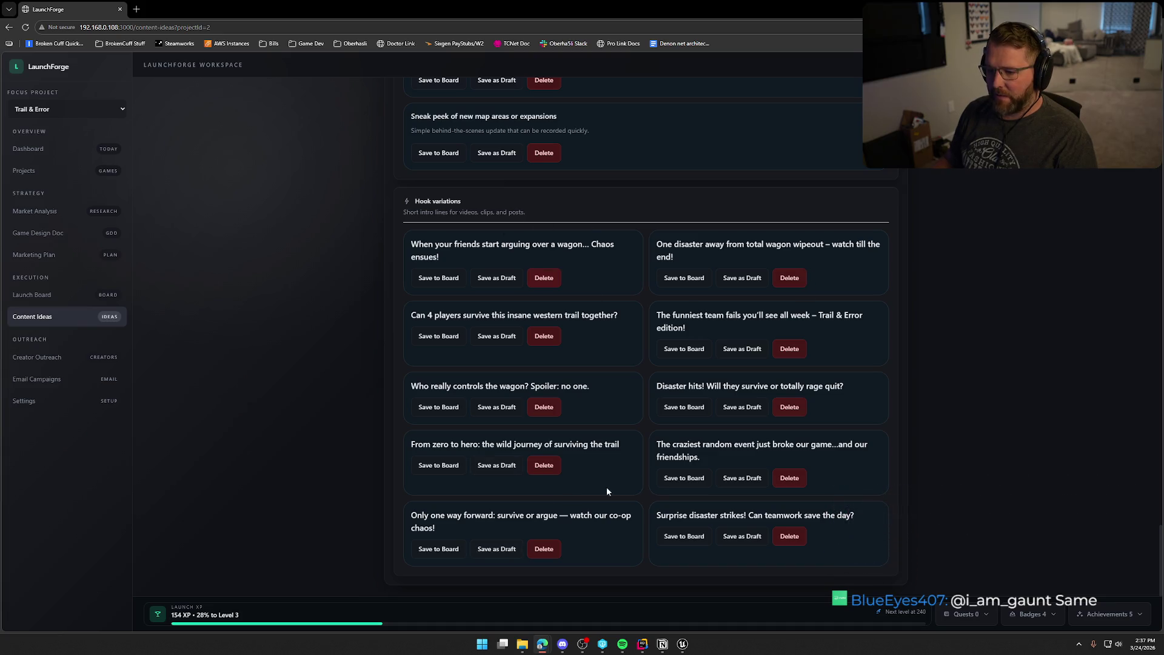
click(38, 360)
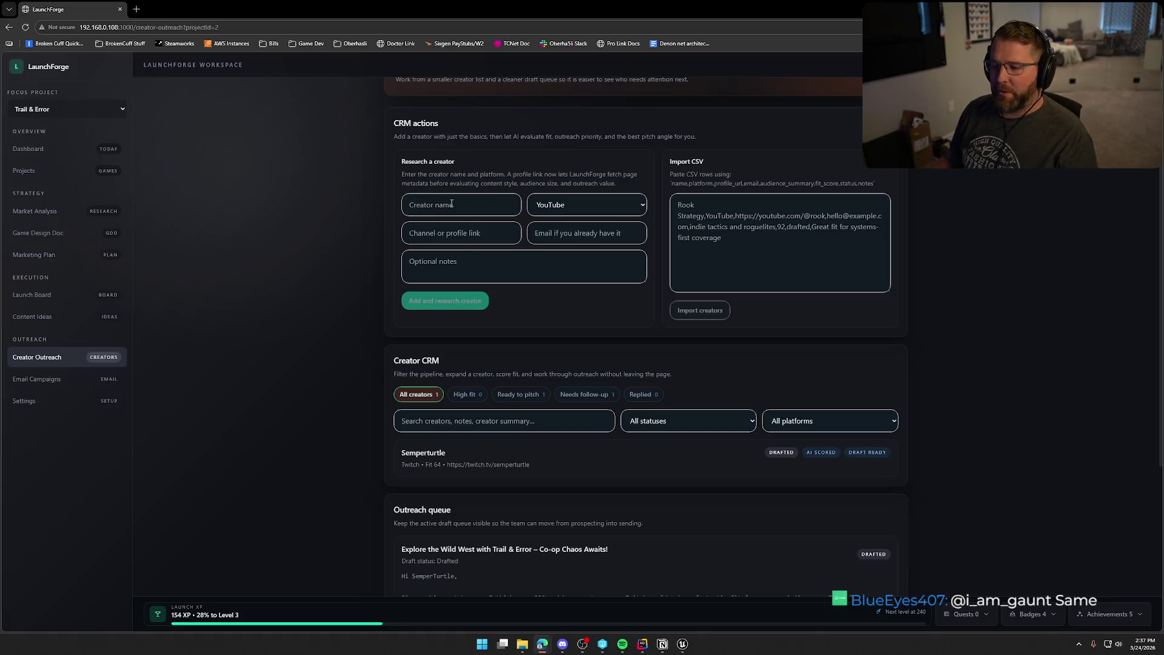
Step: Review the creator outreach draft and scroll through the Email Campaigns queue
scroll(537, 403, down, 2)
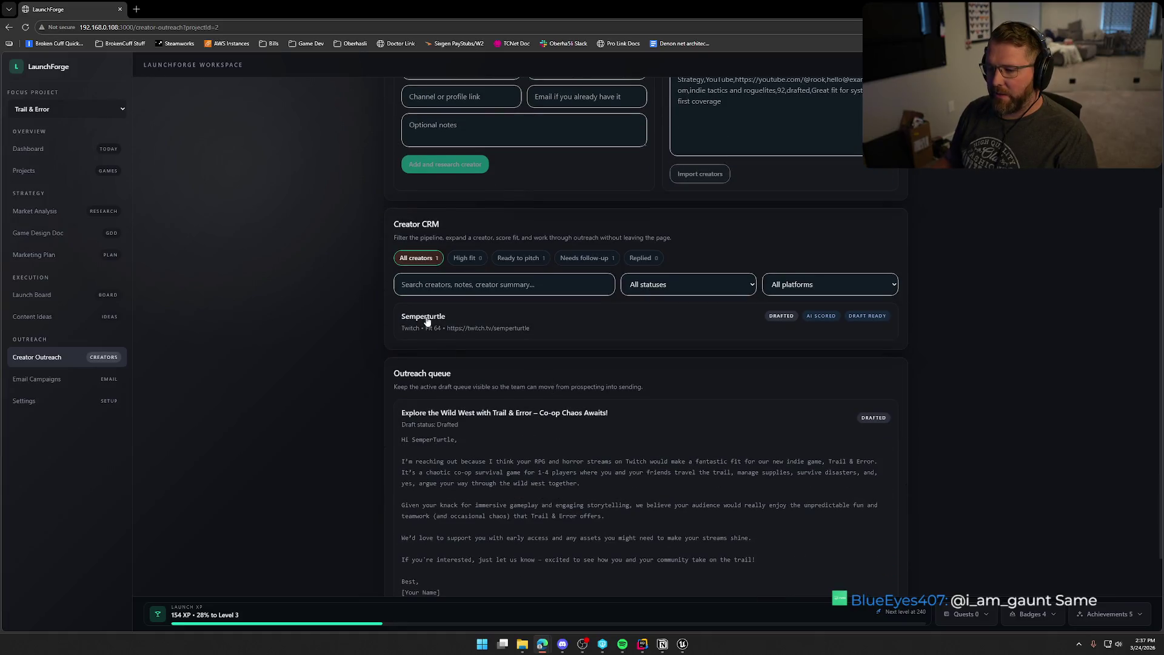
scroll(559, 501, down, 1)
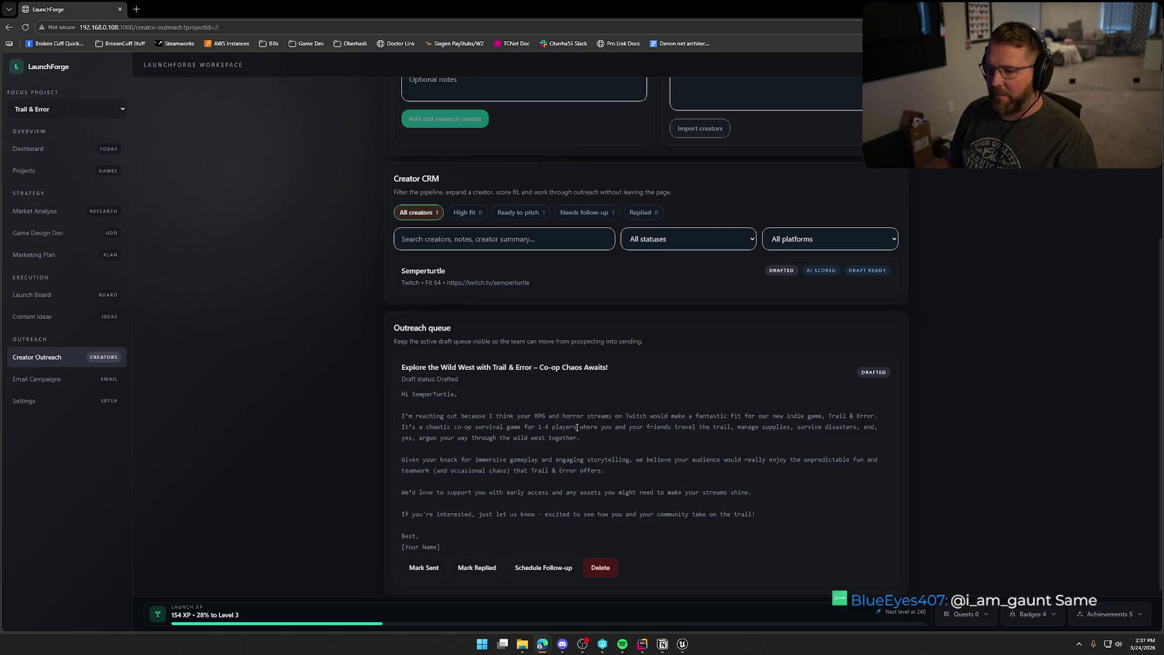
scroll(497, 406, down, 1)
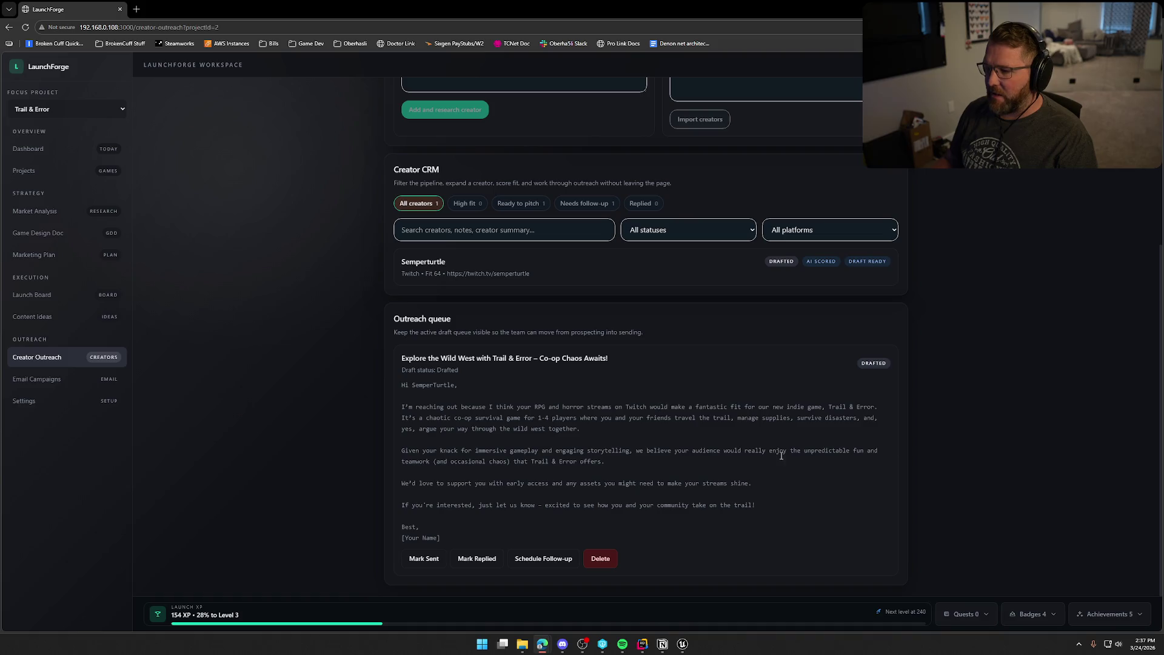
scroll(737, 520, up, 4)
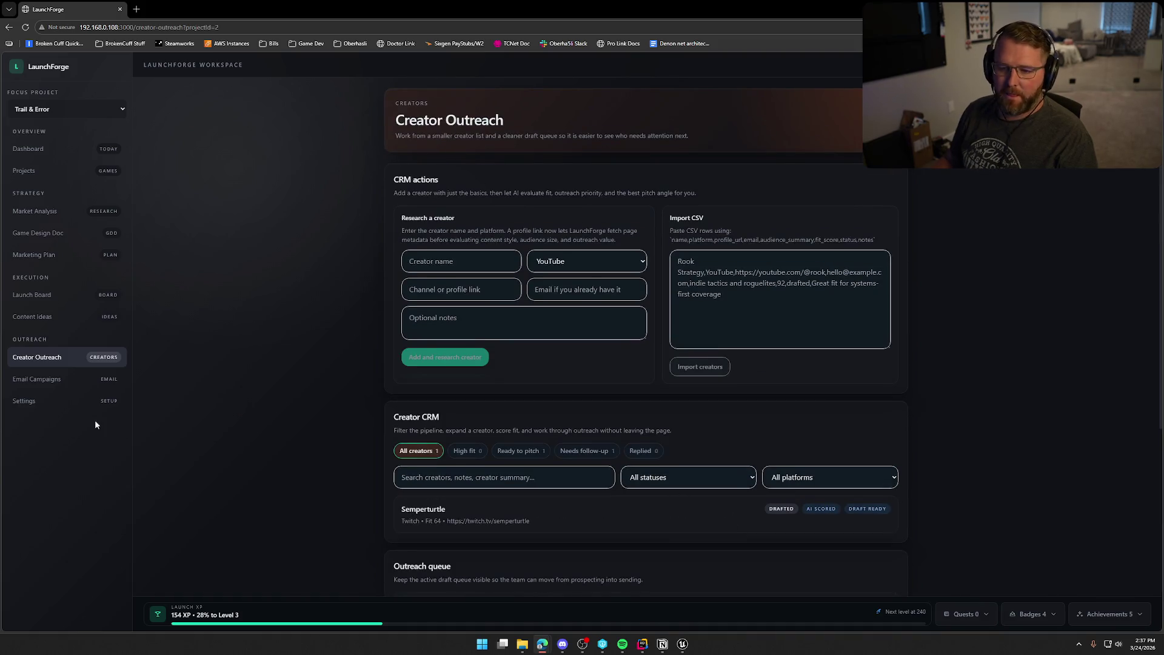
click(18, 385)
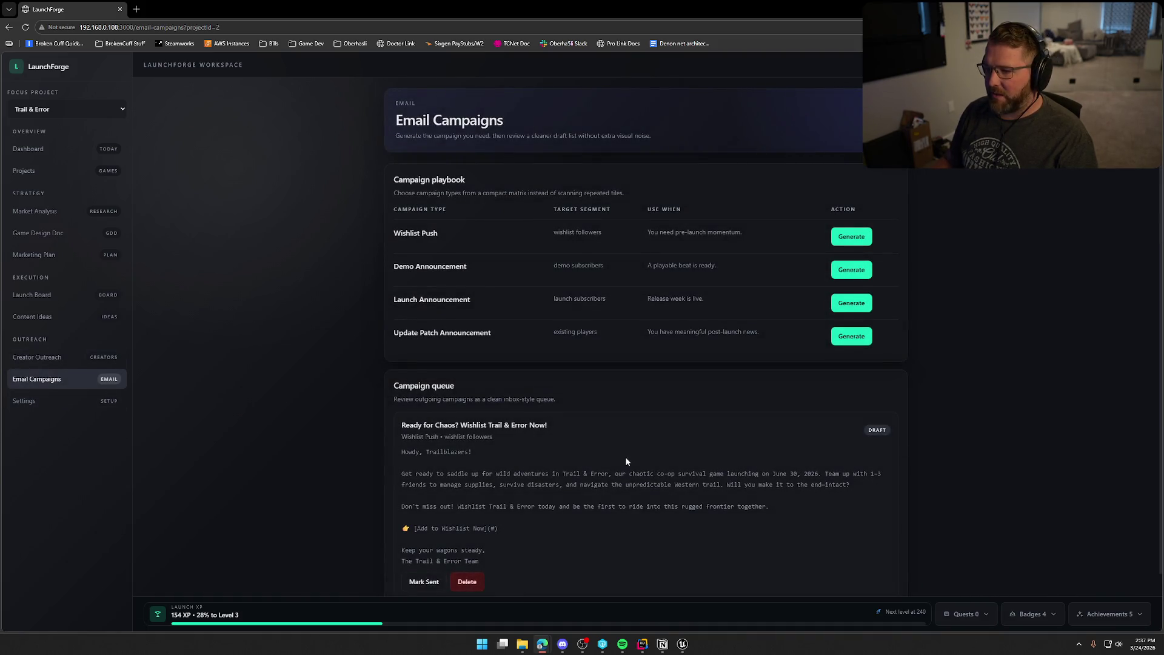
scroll(625, 461, down, 1)
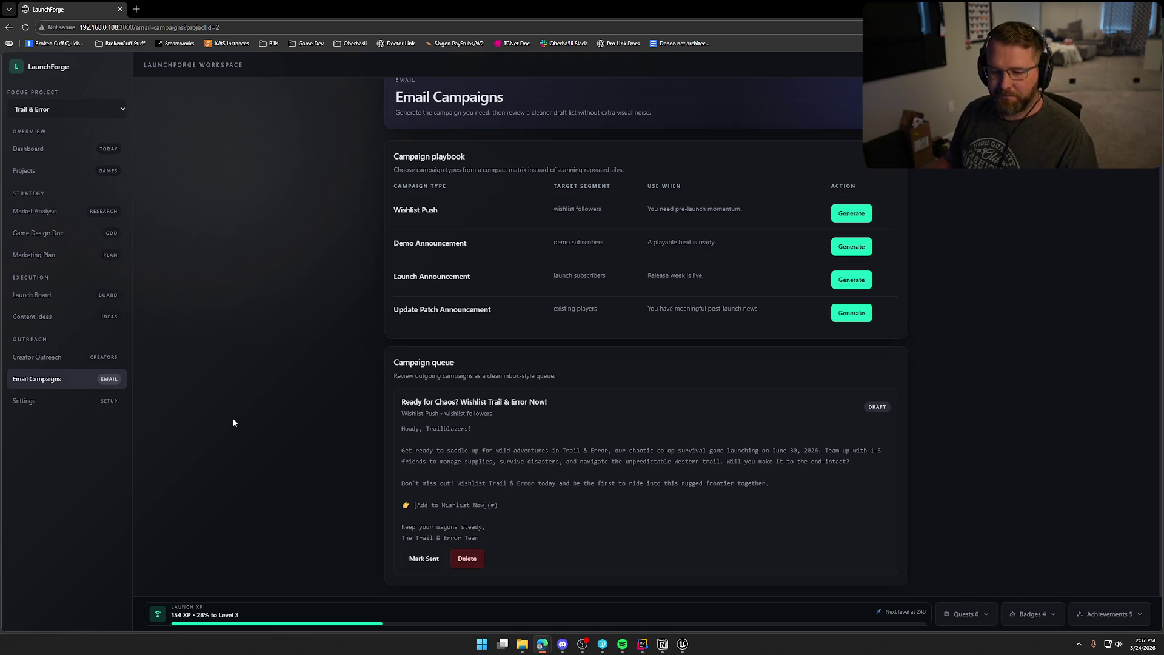
scroll(252, 413, up, 1)
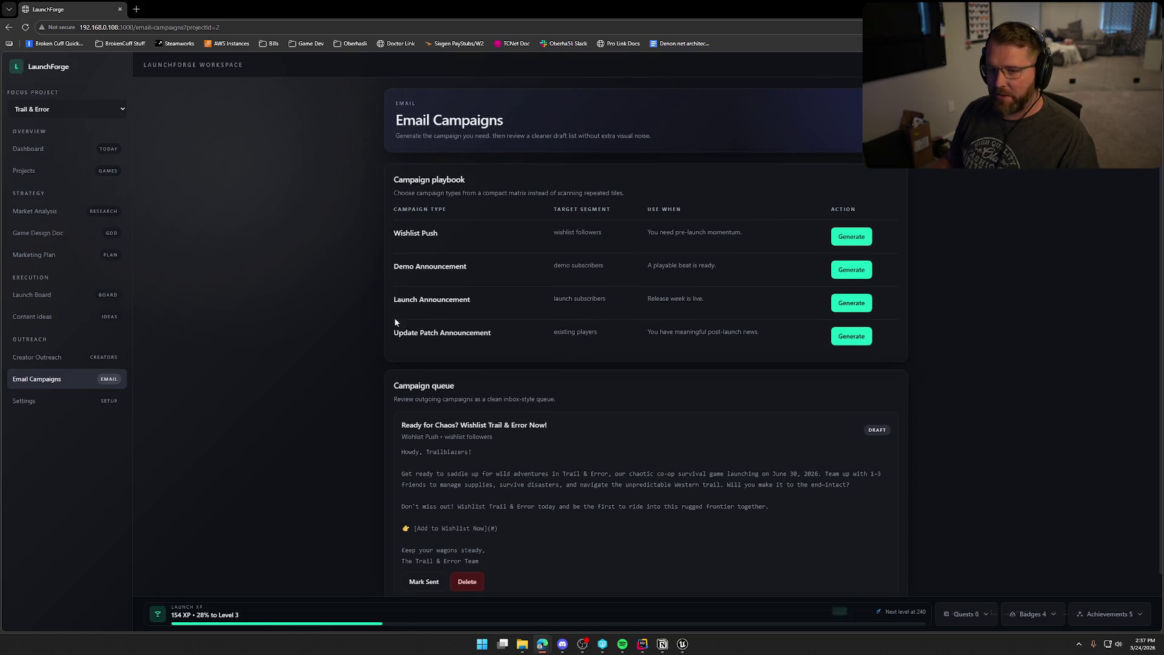
Step: Open and close the Quests, Badges and Achievements panels, then return to the Dashboard
click(970, 614)
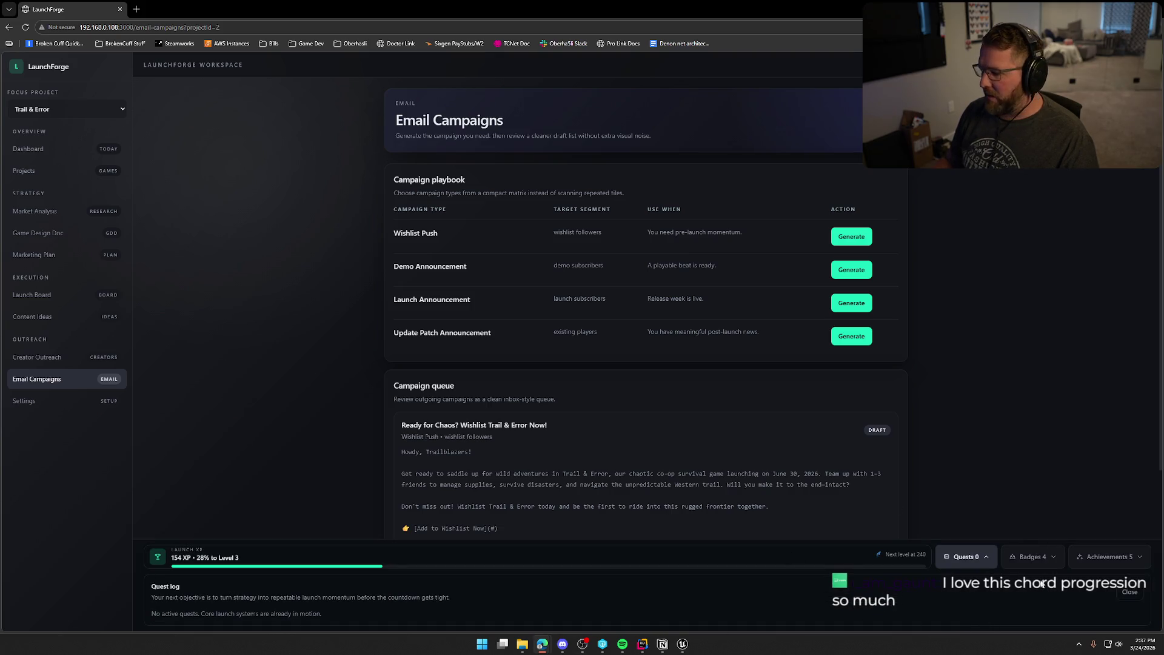
click(1033, 556)
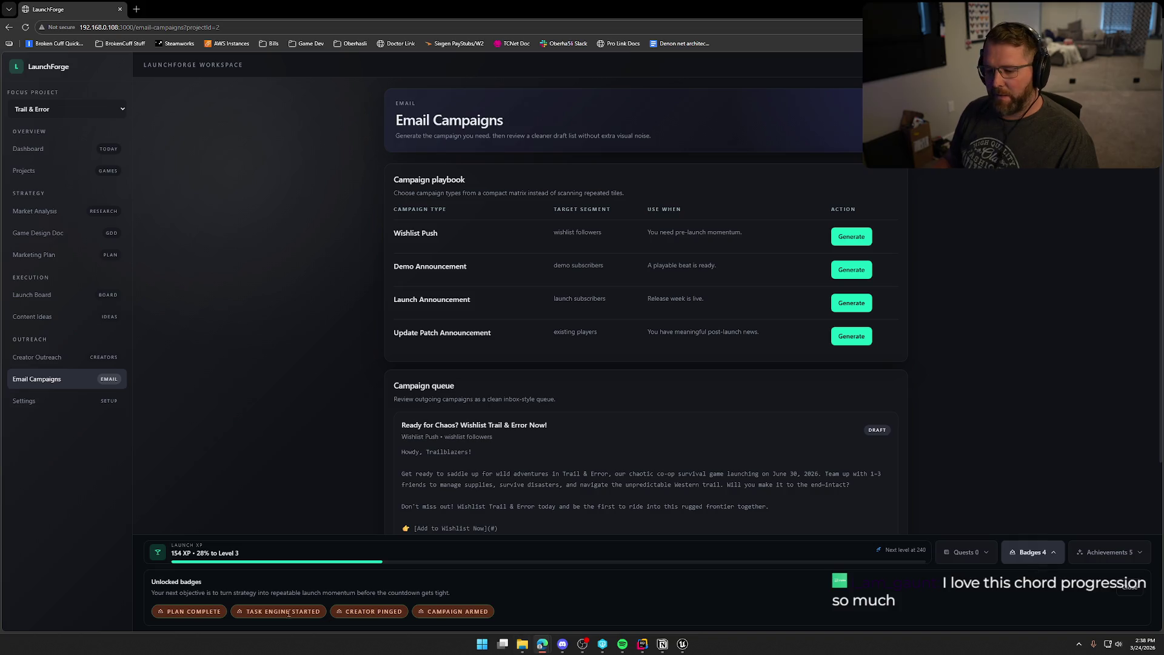
click(1109, 553)
click(1129, 587)
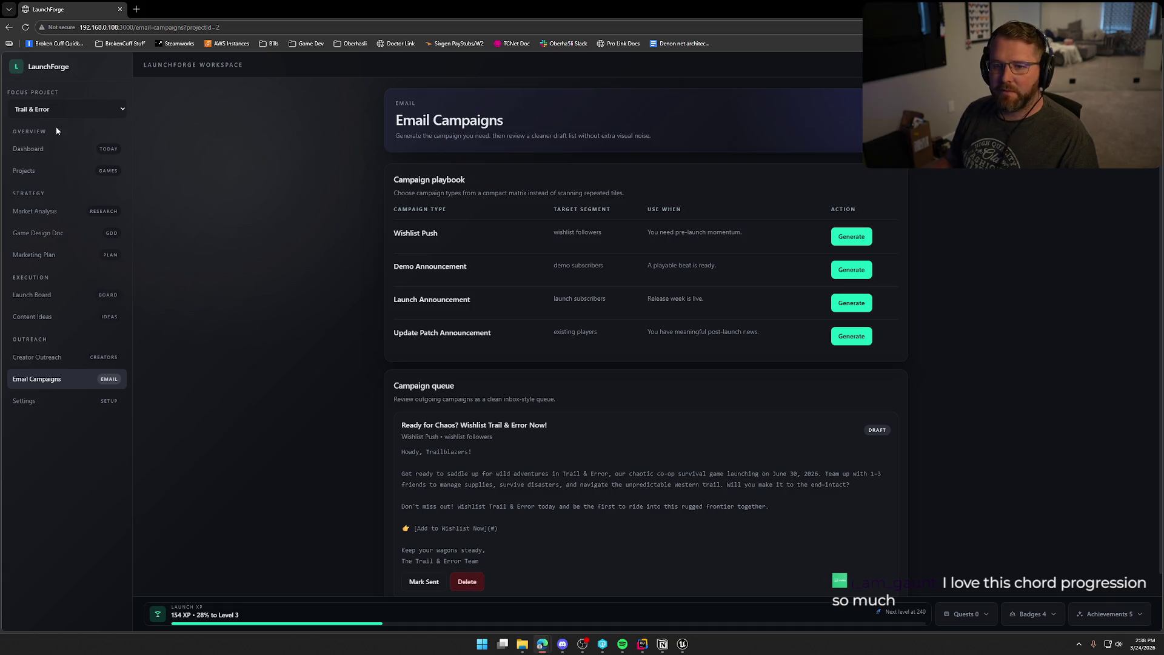
click(33, 148)
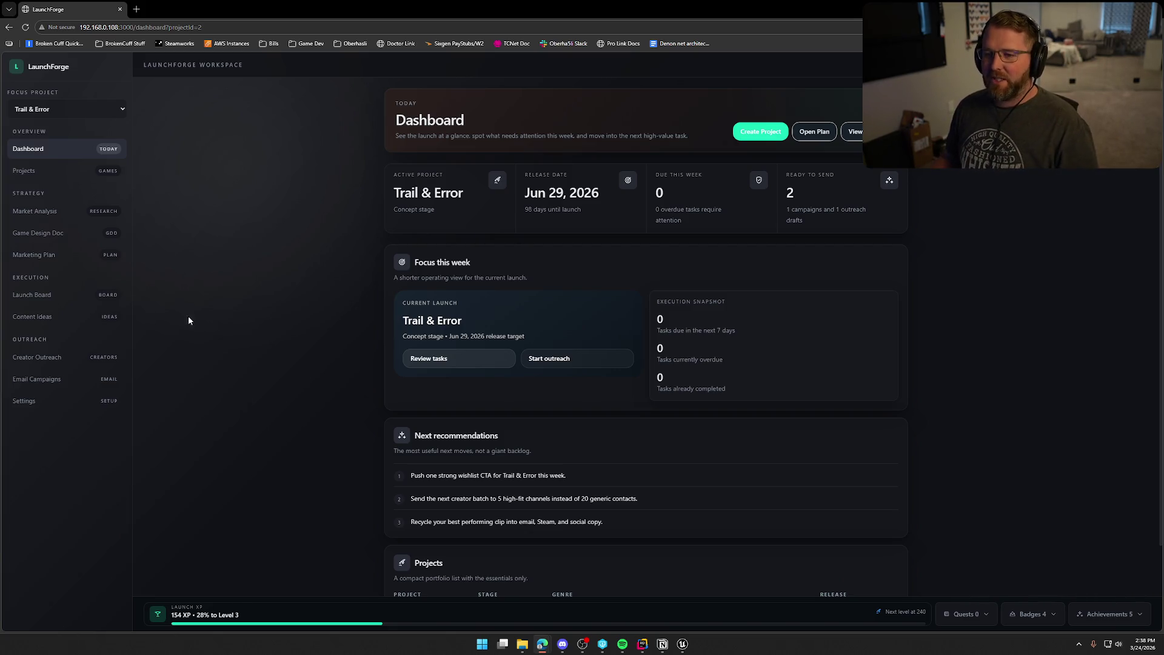
Step: Read the Trail & Error Game Design Doc, then view the Dashboard with its Jun 29, 2026 release date
click(51, 235)
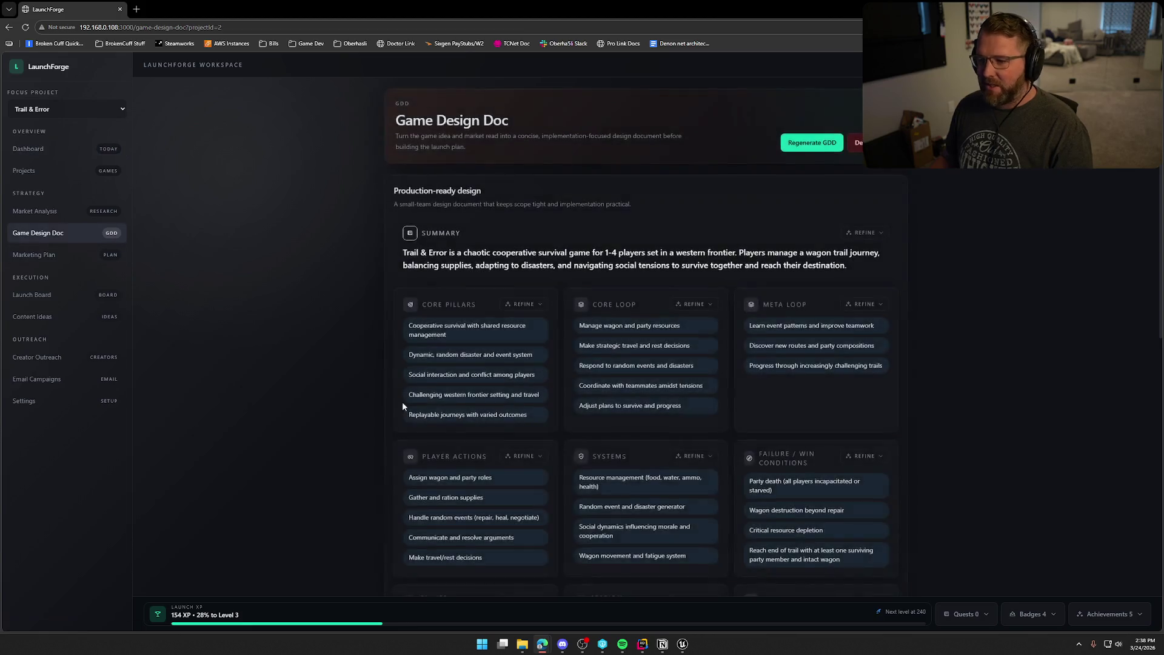
scroll(417, 389, down, 6)
scroll(672, 344, up, 9)
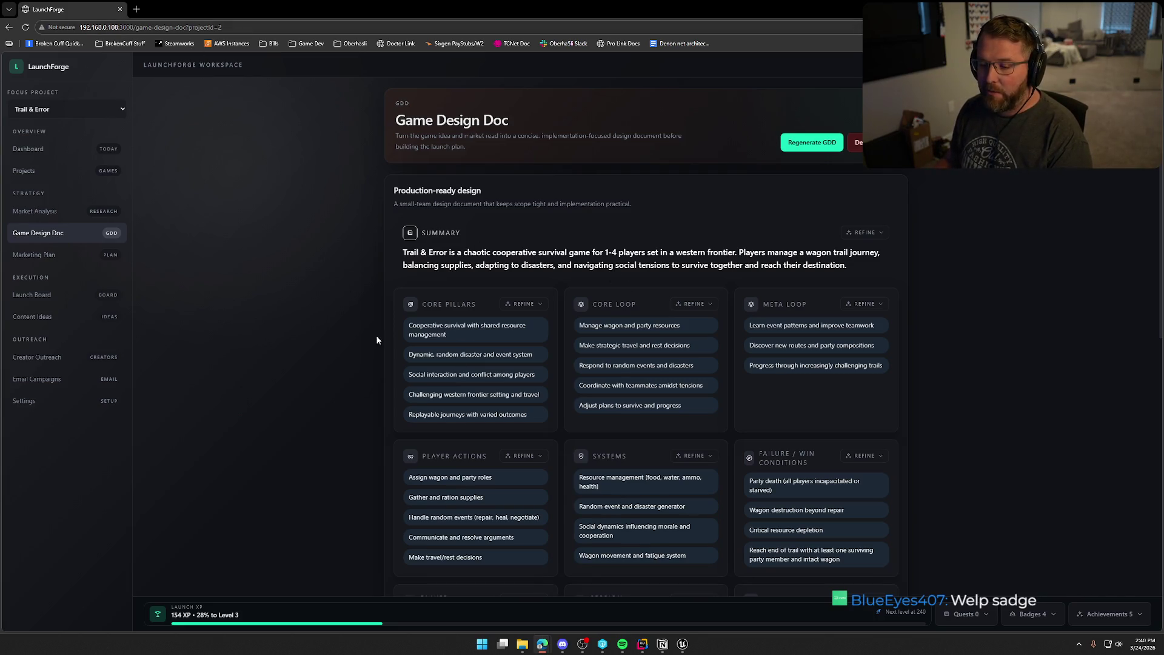
scroll(357, 334, down, 8)
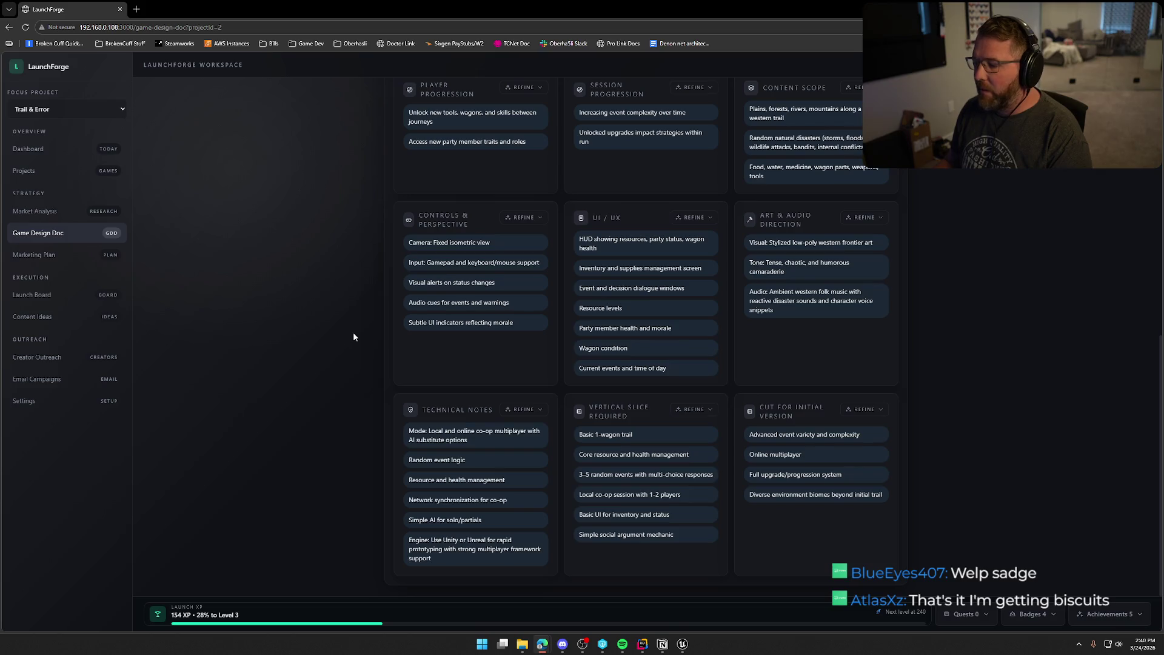
scroll(354, 336, up, 10)
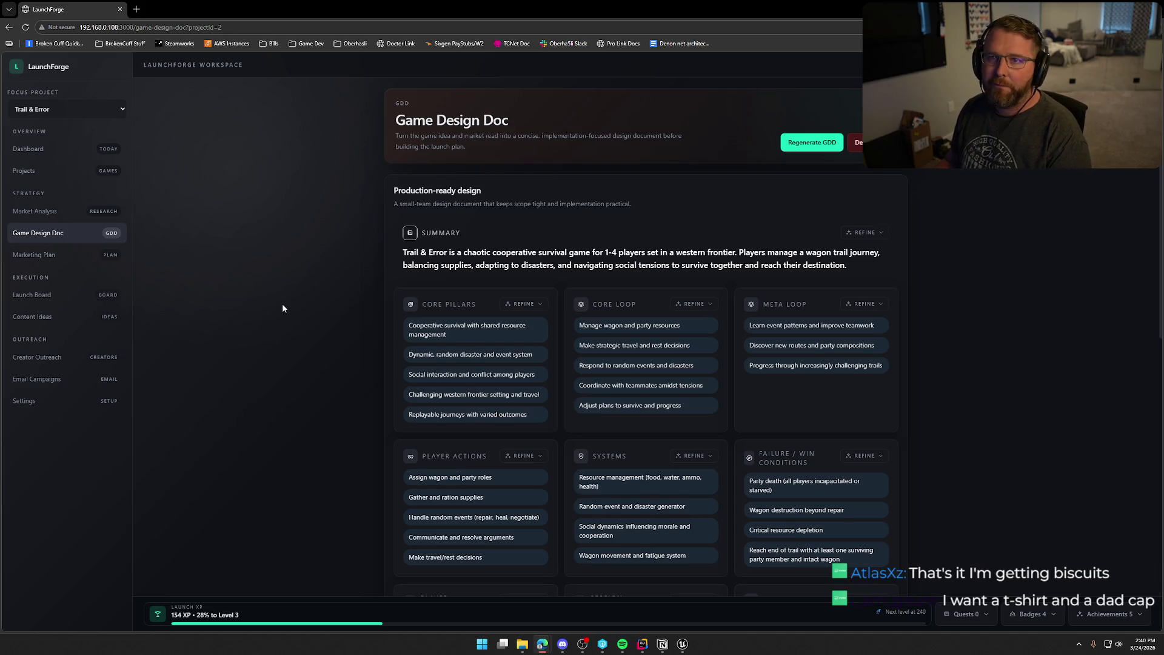
click(28, 150)
scroll(294, 316, down, 2)
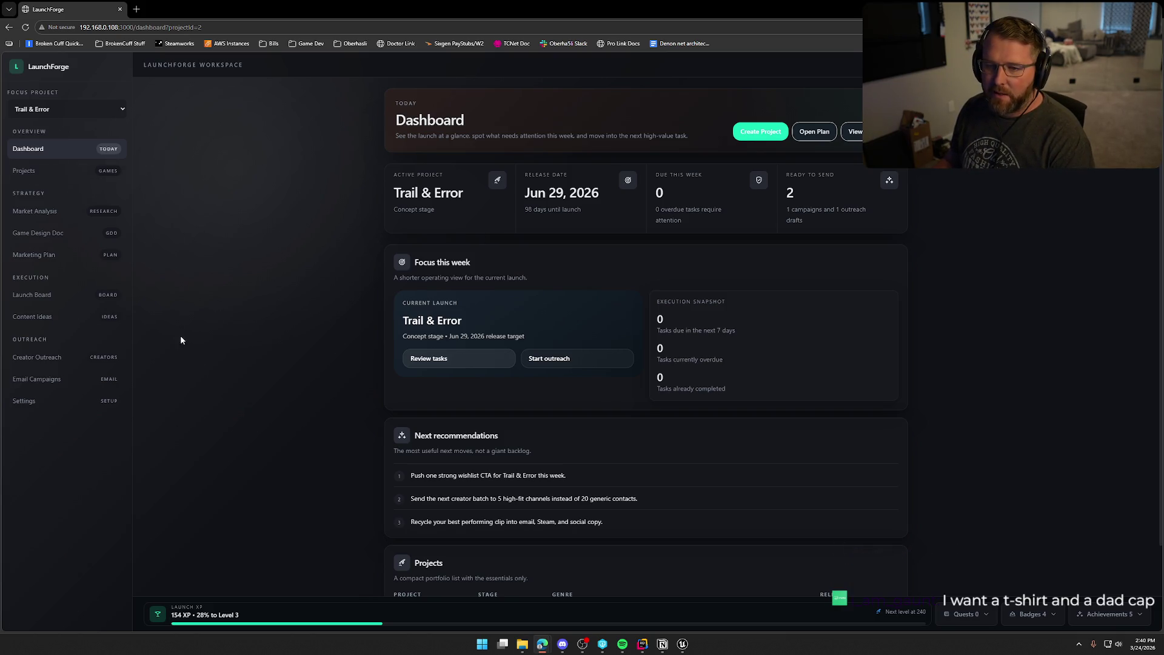
click(110, 103)
click(111, 104)
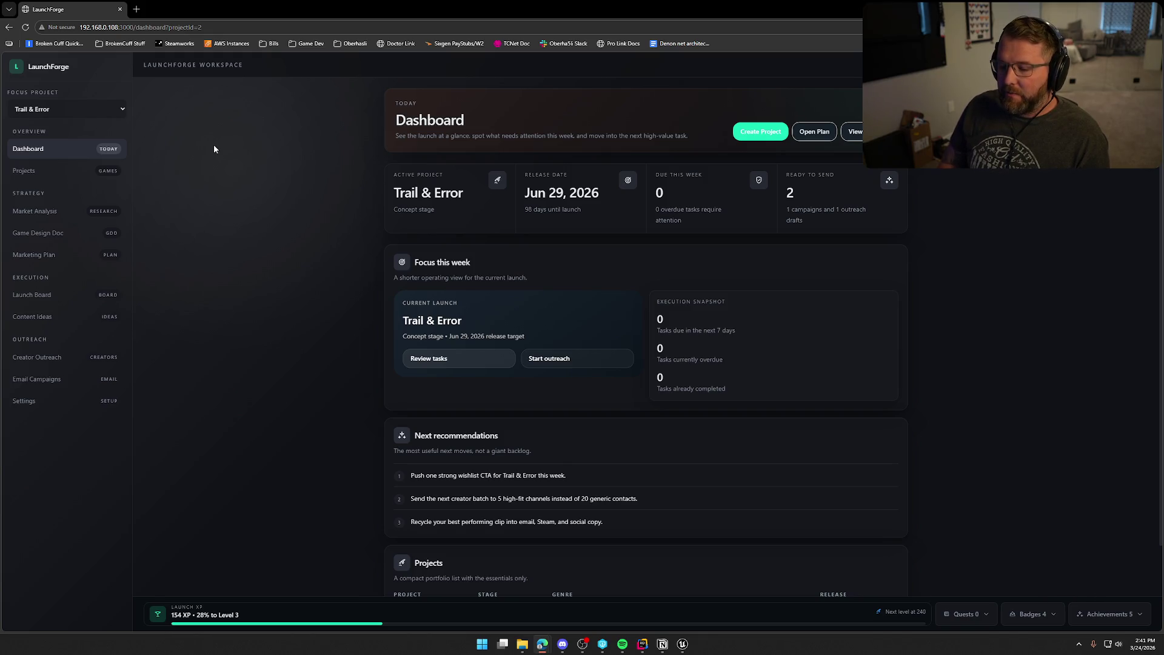
Step: Search deadmau5 in a new tab and open the mau5hop store
key(ctrl+t)
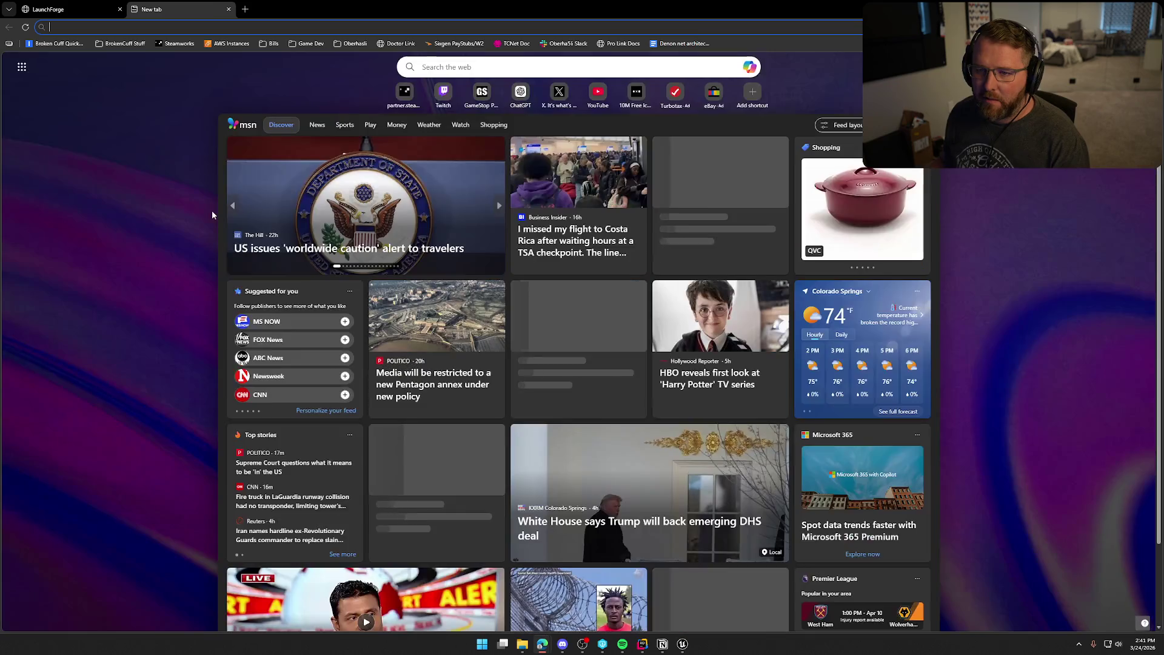
text(deadmau5.com/shows)
key(Return)
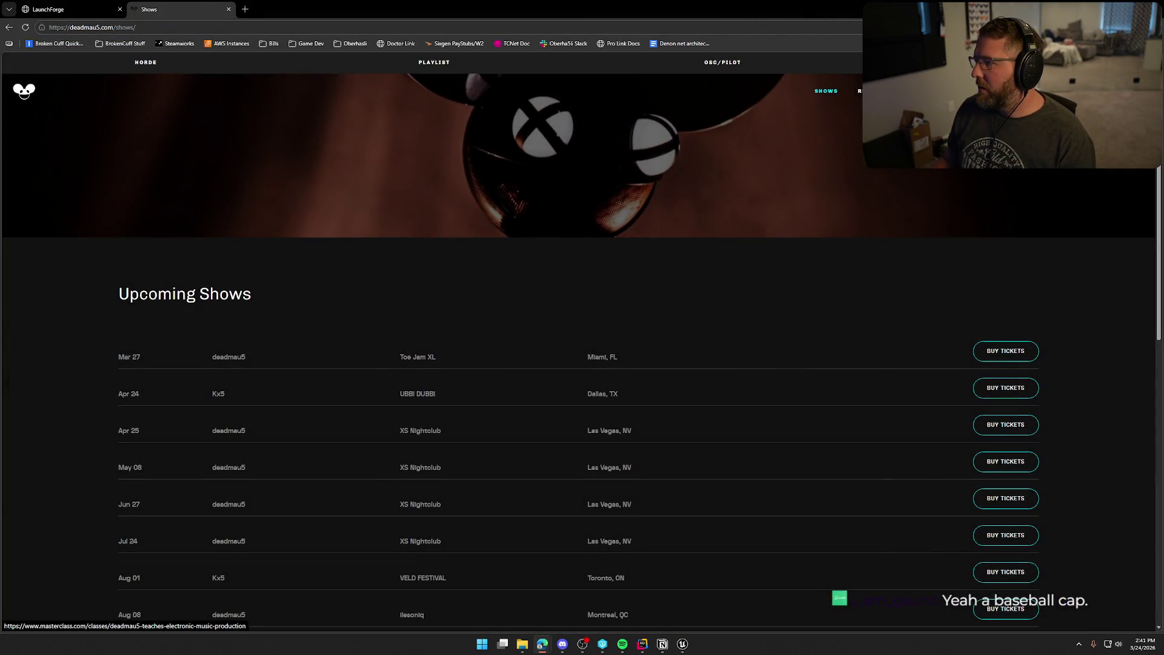
click(958, 90)
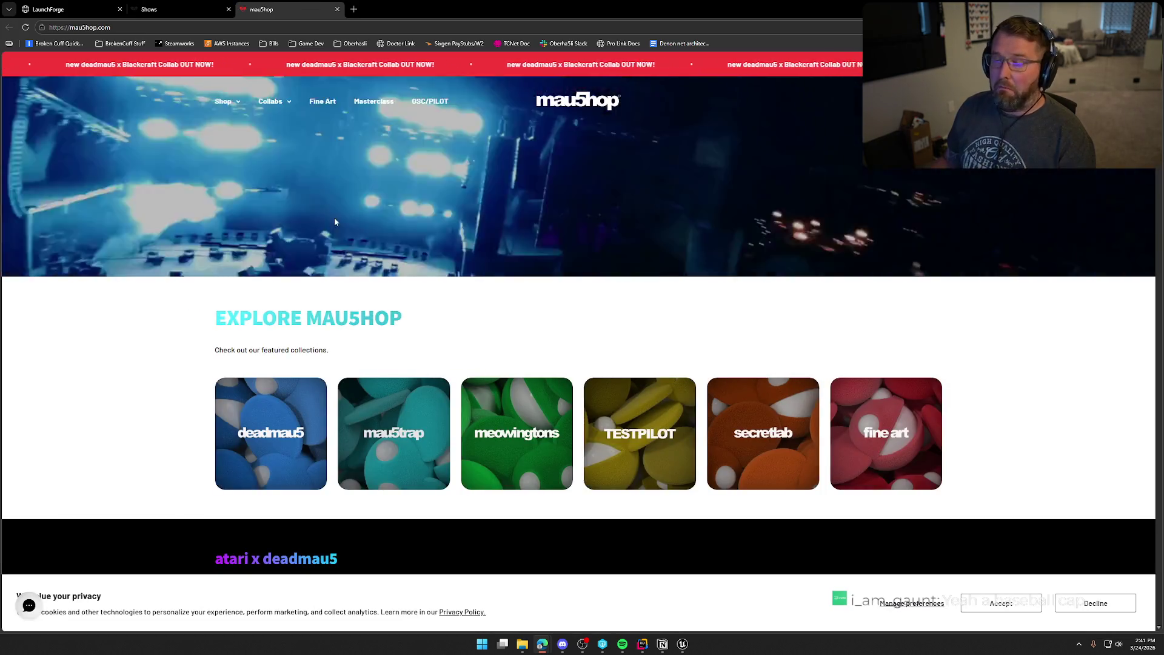
scroll(264, 344, down, 10)
scroll(231, 335, up, 2)
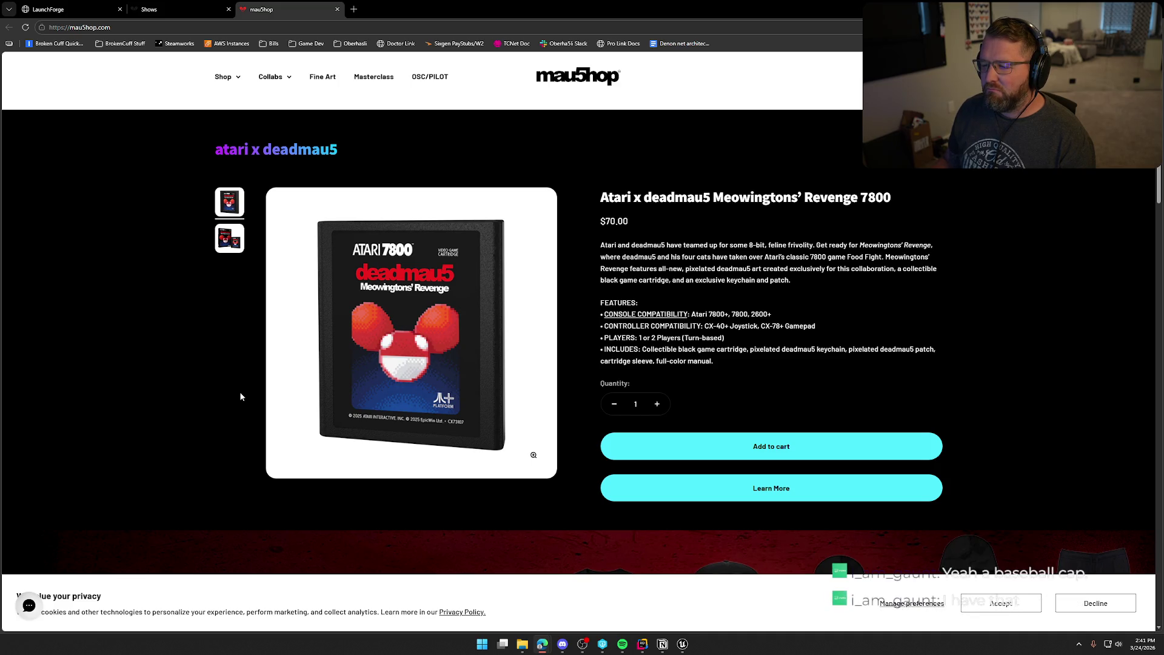
Step: View the Atari x deadmau5 Meowingtons' Revenge 7800 cartridge with its box photo, then close the tab
click(224, 246)
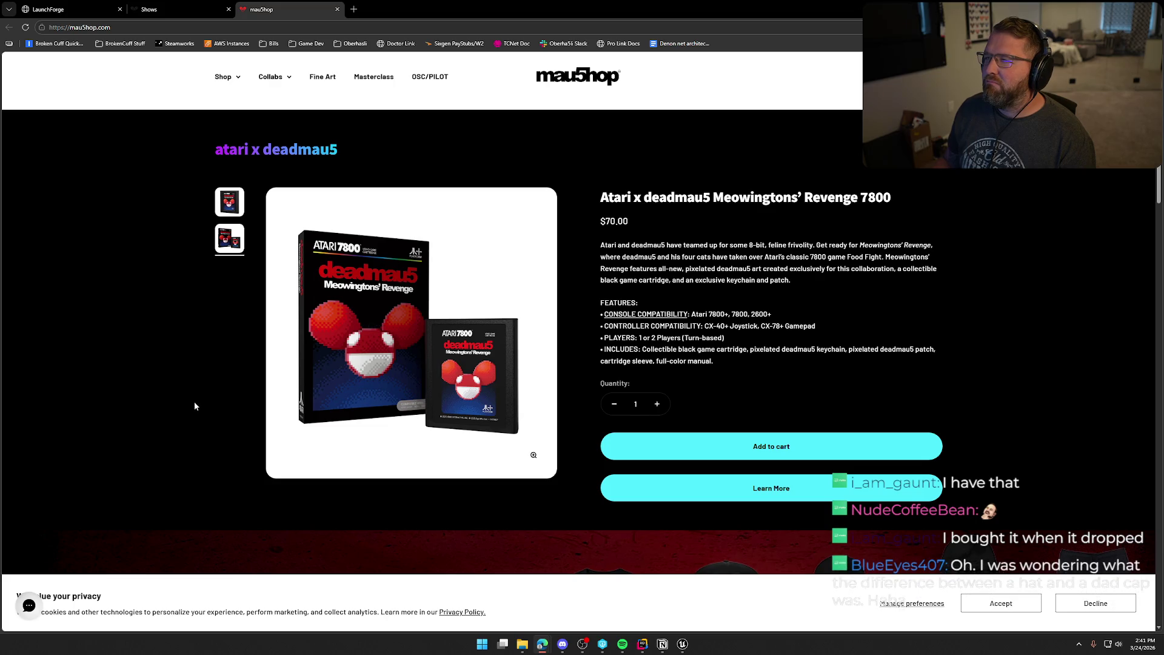
scroll(192, 400, down, 5)
scroll(192, 400, up, 6)
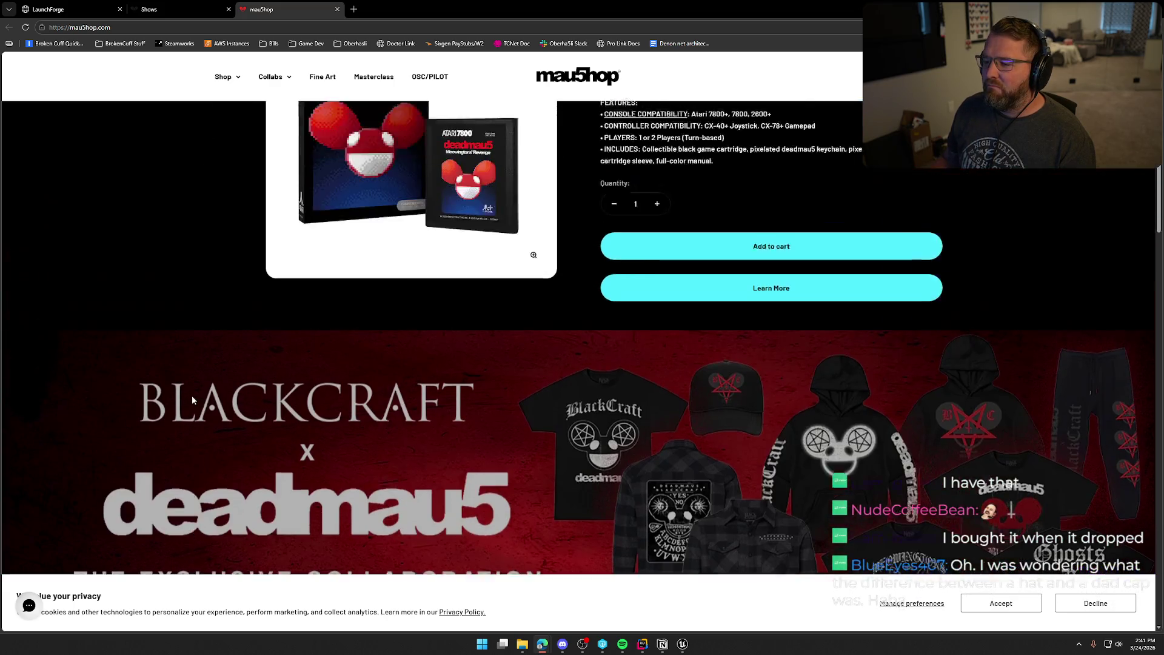
scroll(192, 401, down, 1)
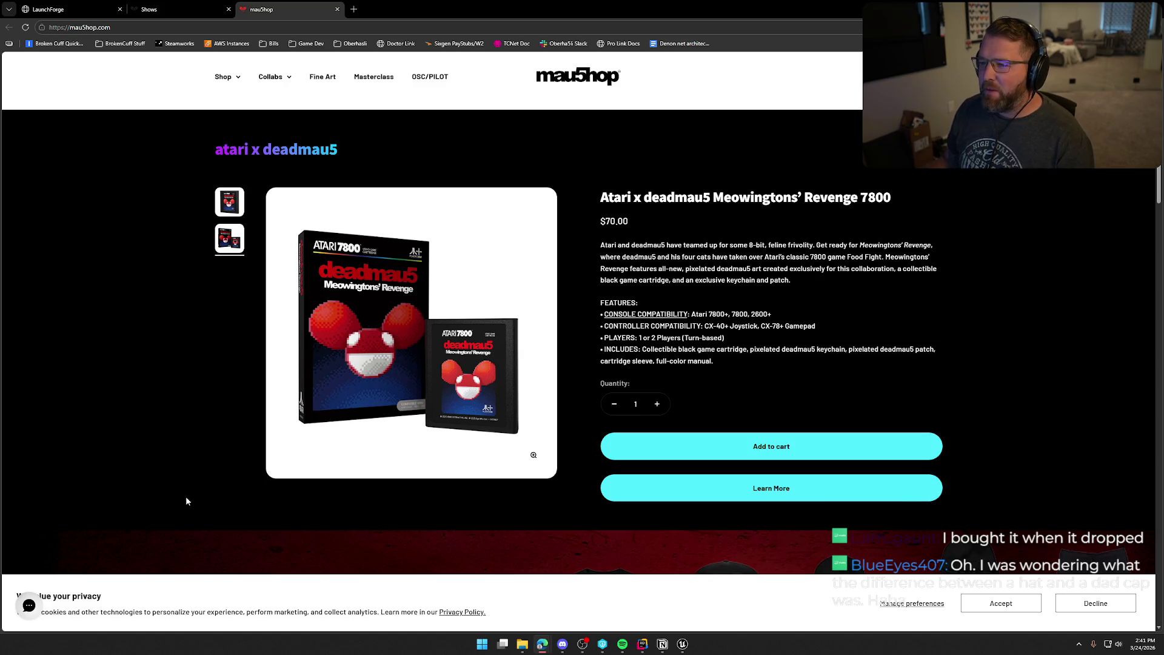
scroll(187, 501, down, 7)
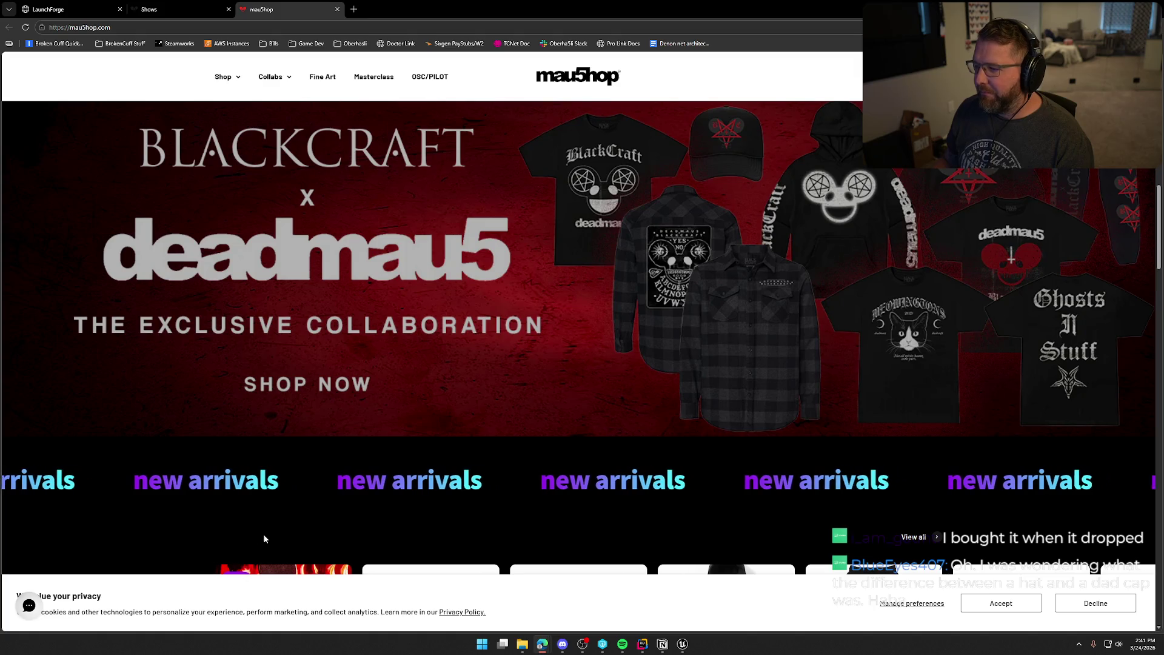
scroll(299, 488, up, 1)
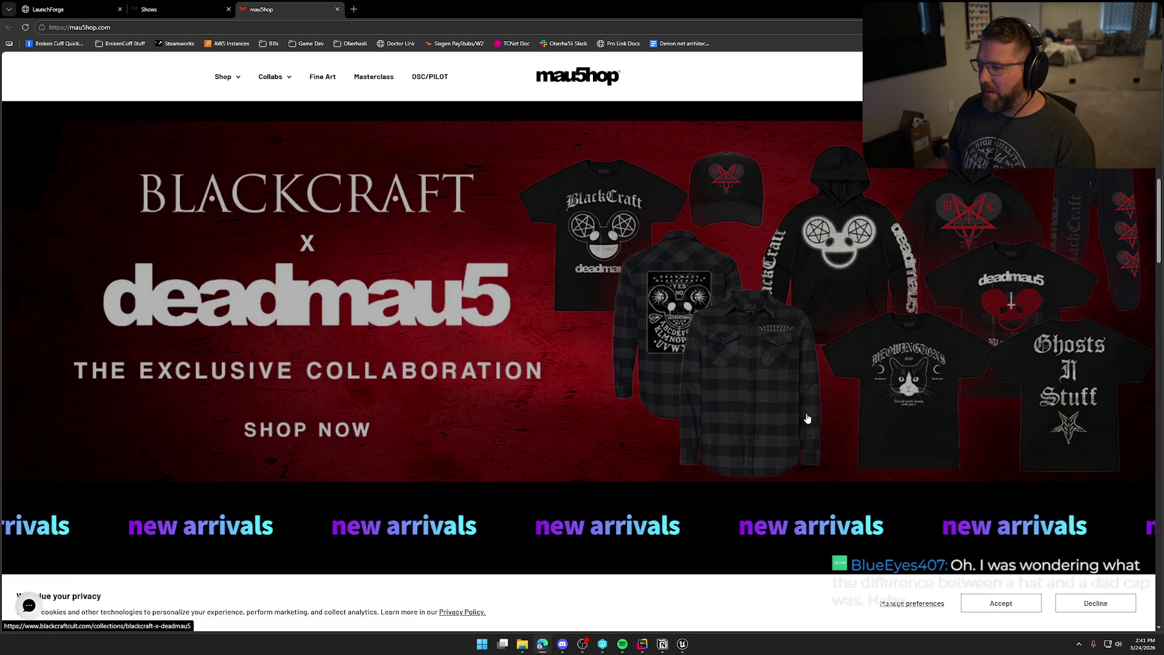
scroll(806, 418, down, 10)
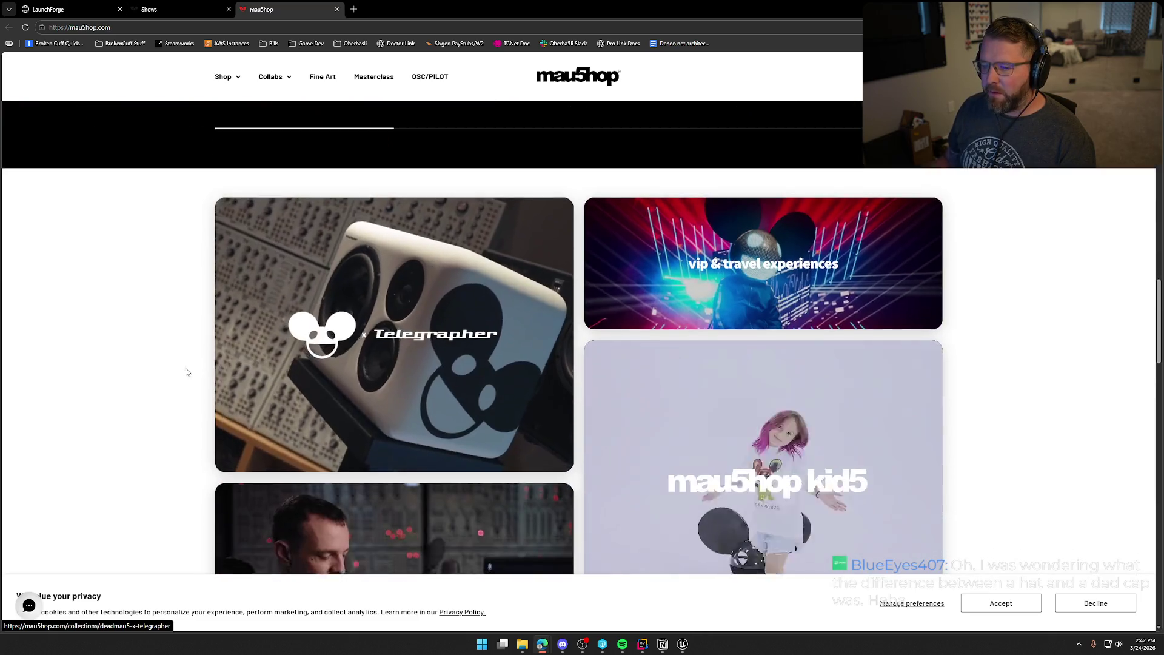
scroll(185, 371, down, 6)
scroll(233, 360, up, 7)
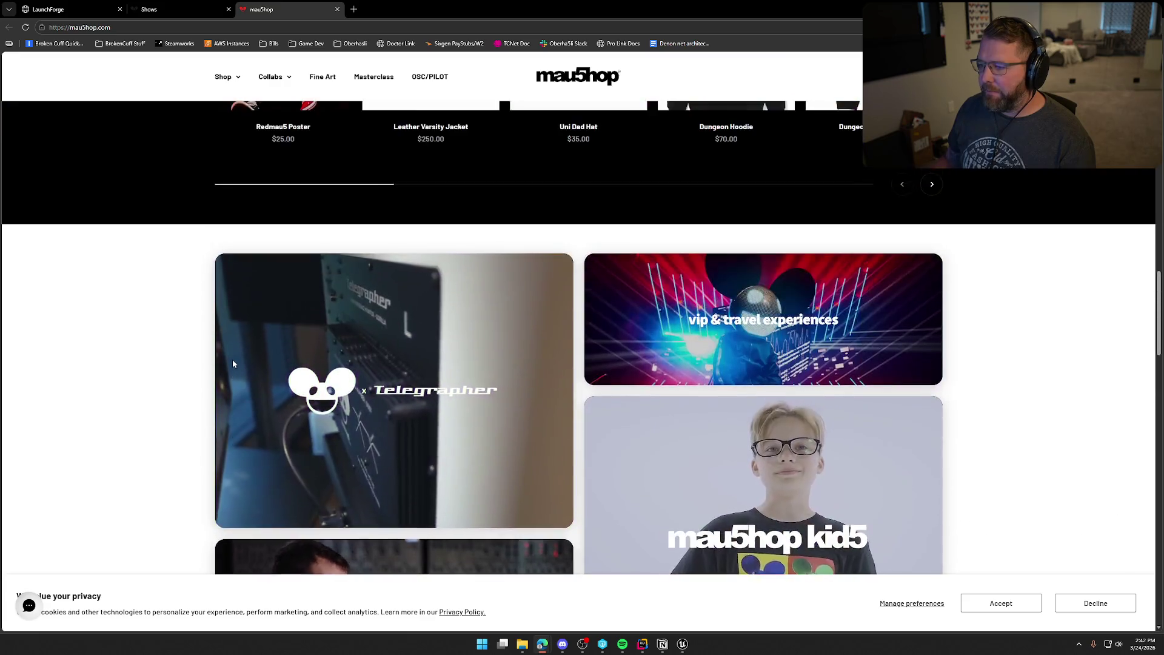
scroll(233, 362, up, 15)
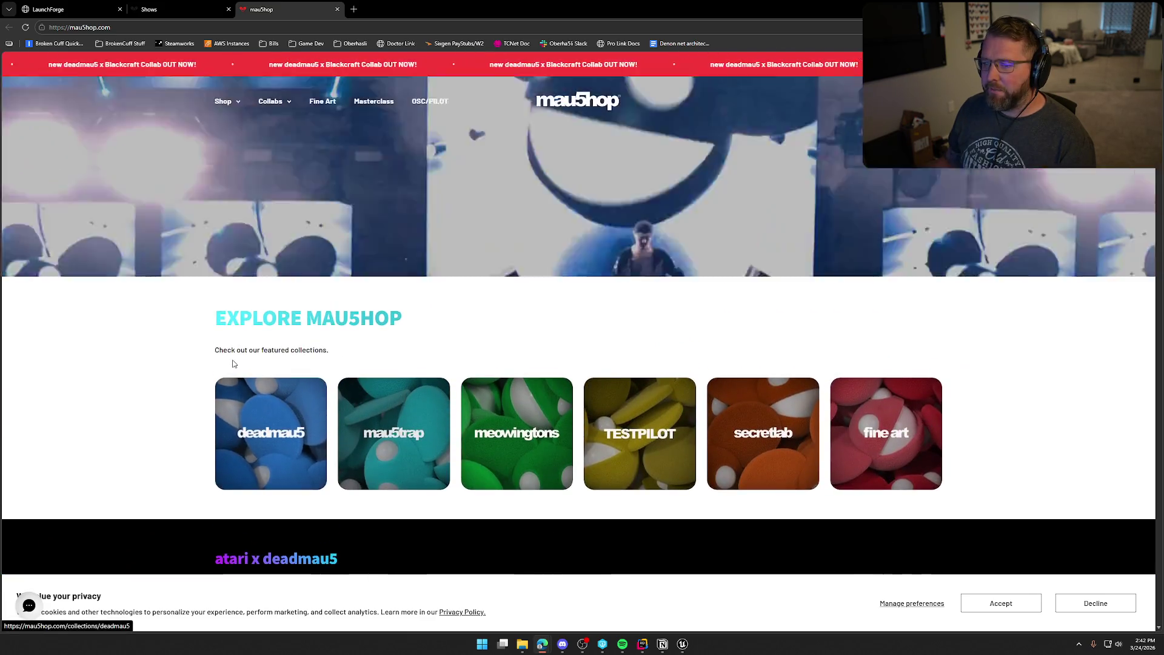
scroll(145, 351, down, 3)
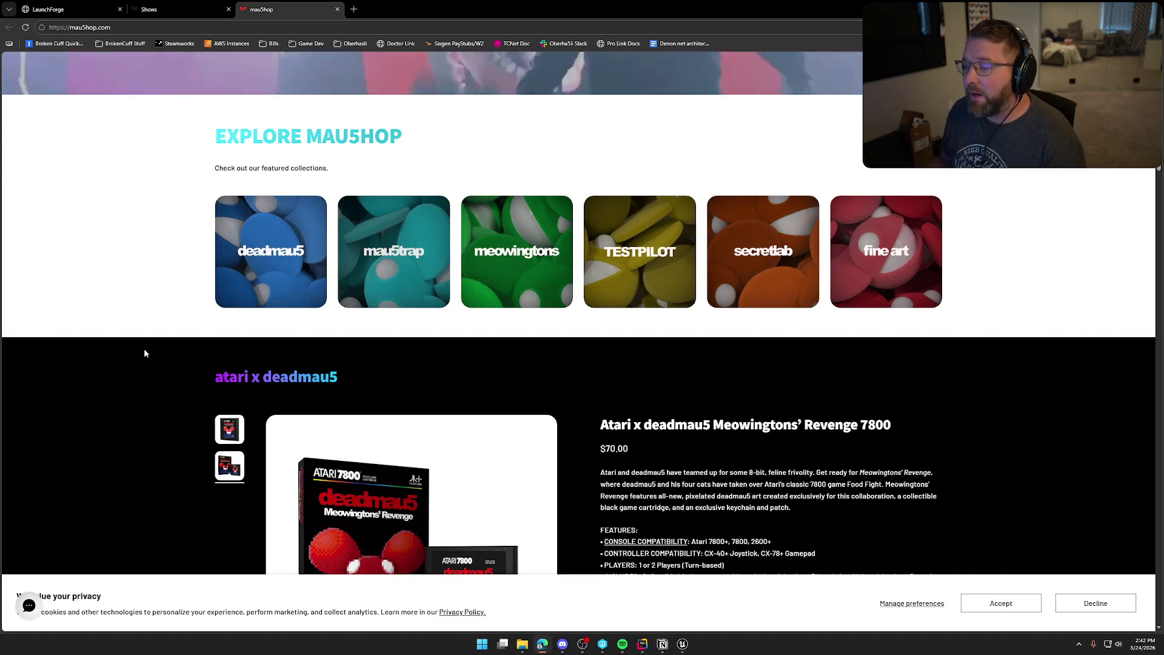
scroll(125, 285, down, 3)
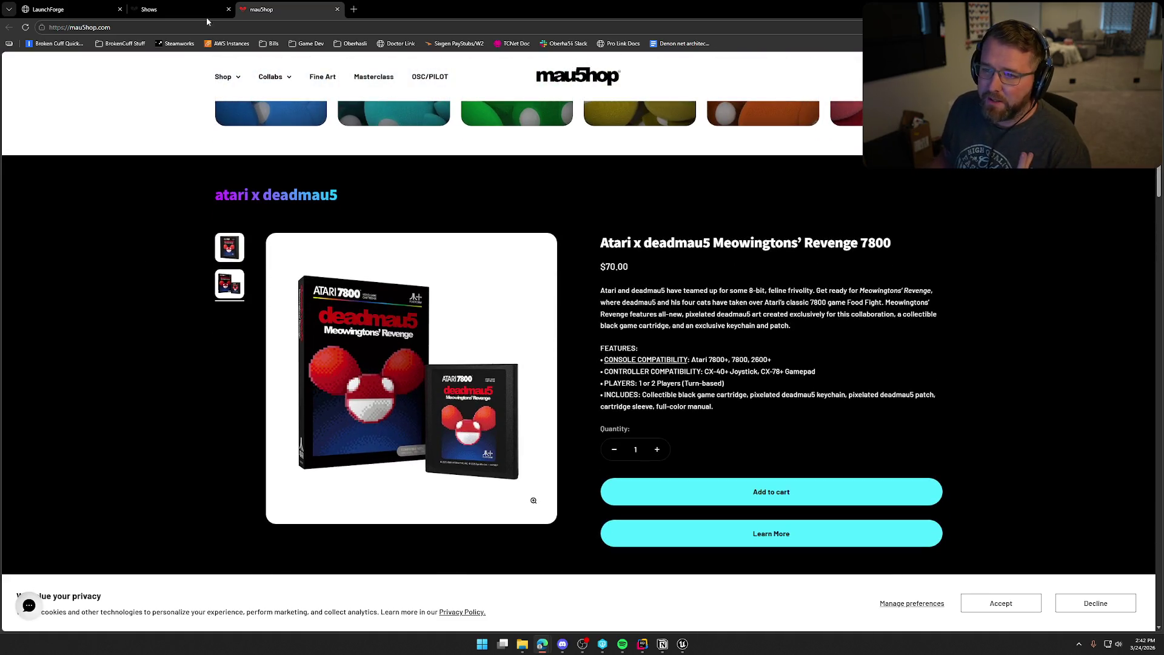
key(ctrl+w)
key(ctrl+w)
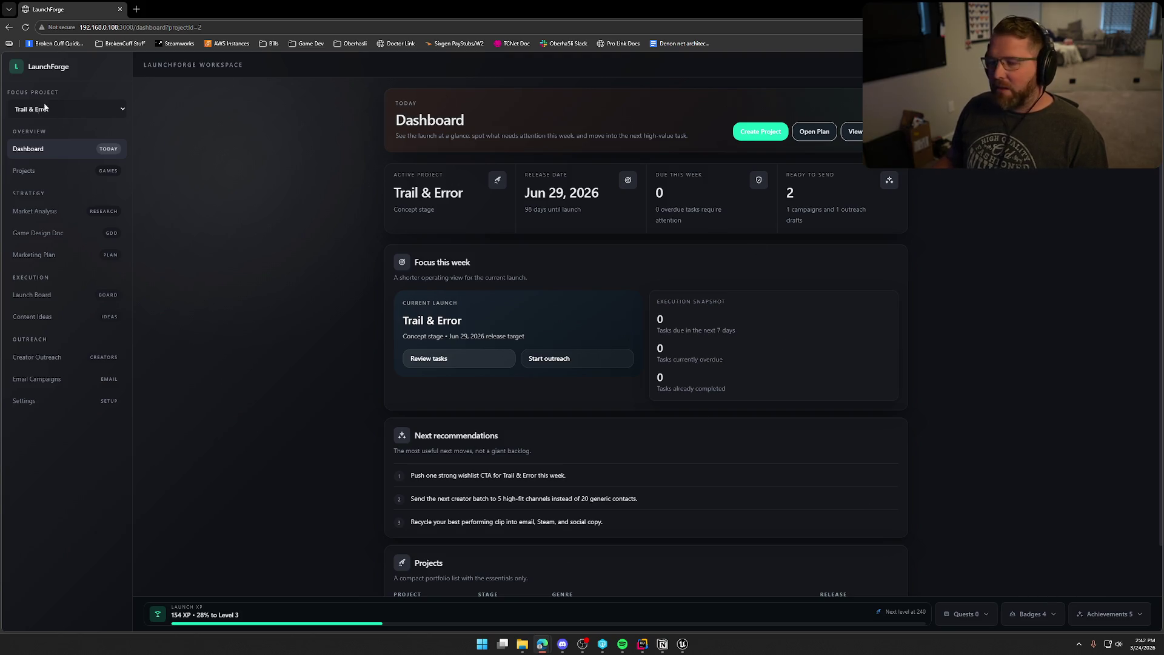
Step: Shrink the browser window and refocus Unreal Editor's Create Key Slots graph behind it
mouse_move(182, 8)
mouse_down()
mouse_move(905, 203)
mouse_move(1163, 206)
mouse_up()
click(802, 195)
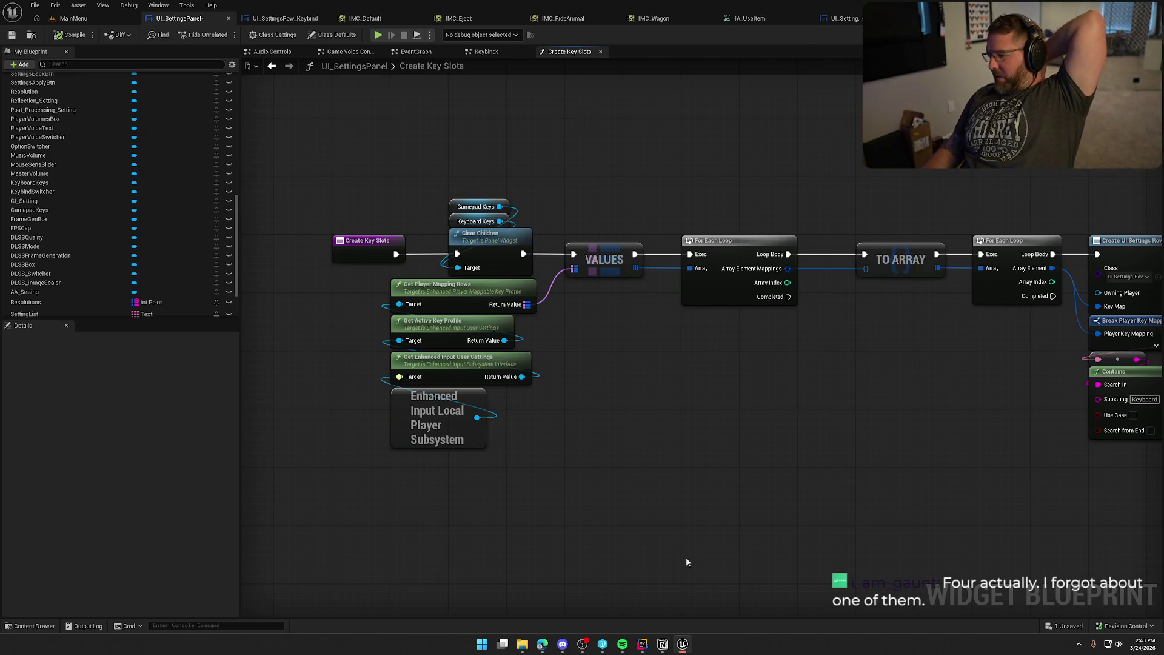
Step: Briefly switch to Spotify, return to the blueprint graph, and peek at the hidden tray icons
click(622, 644)
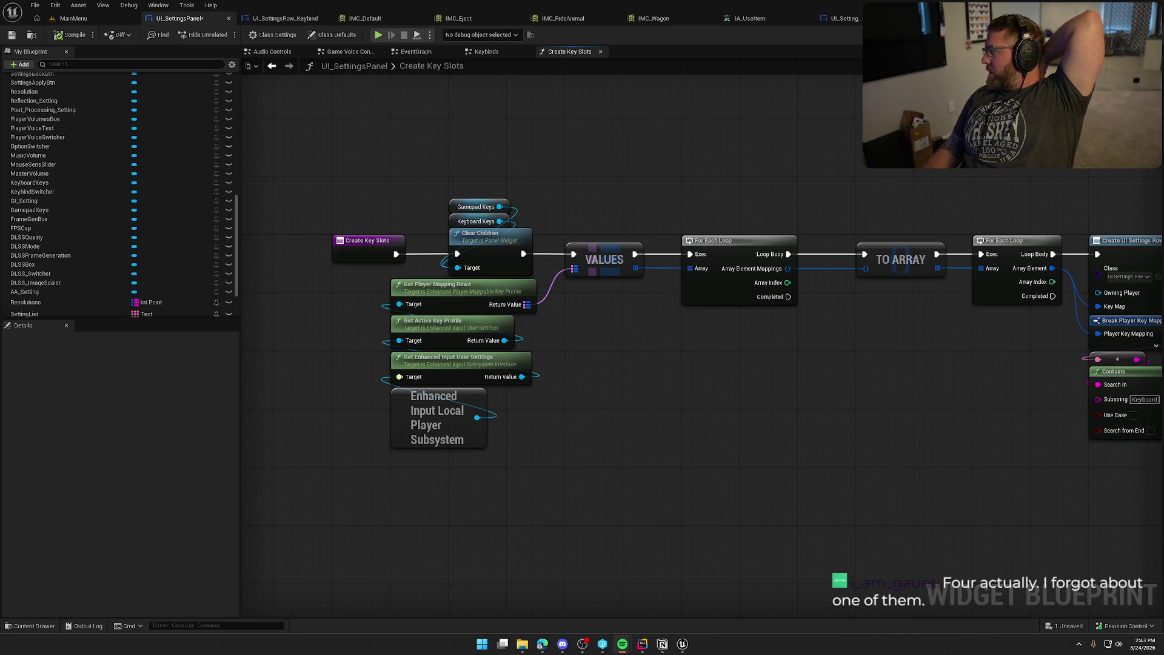
click(921, 448)
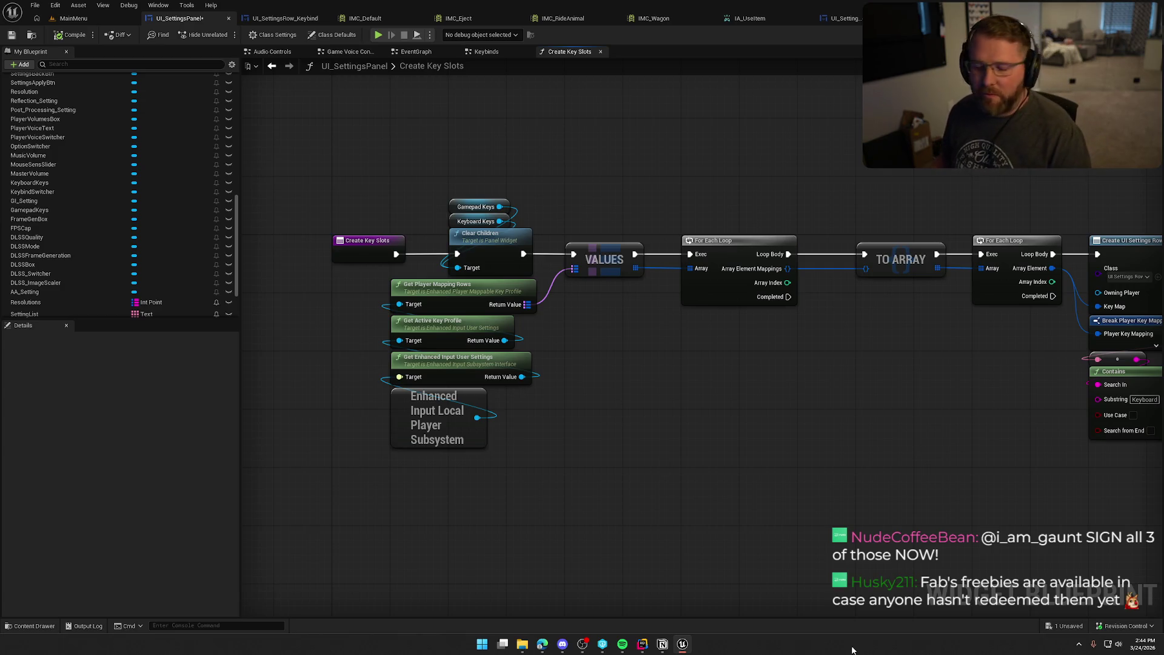
click(1078, 645)
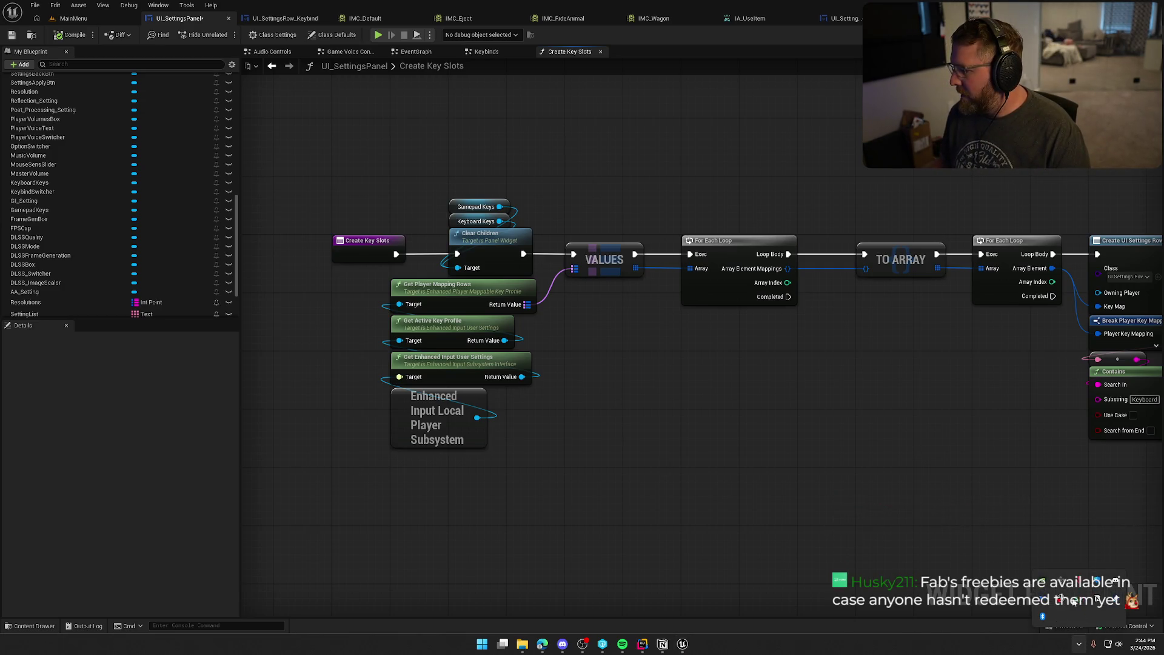
click(1078, 645)
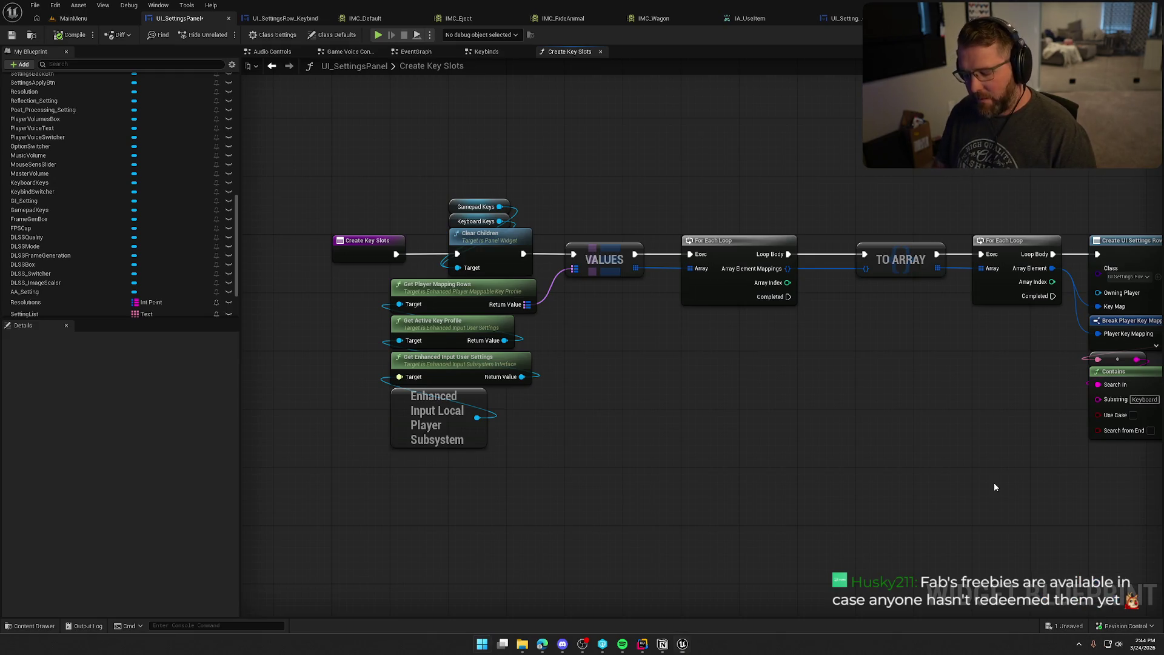
Step: Search Windows for 'laun' to start the Epic Games Launcher
key(super)
text(laun)
key(Escape)
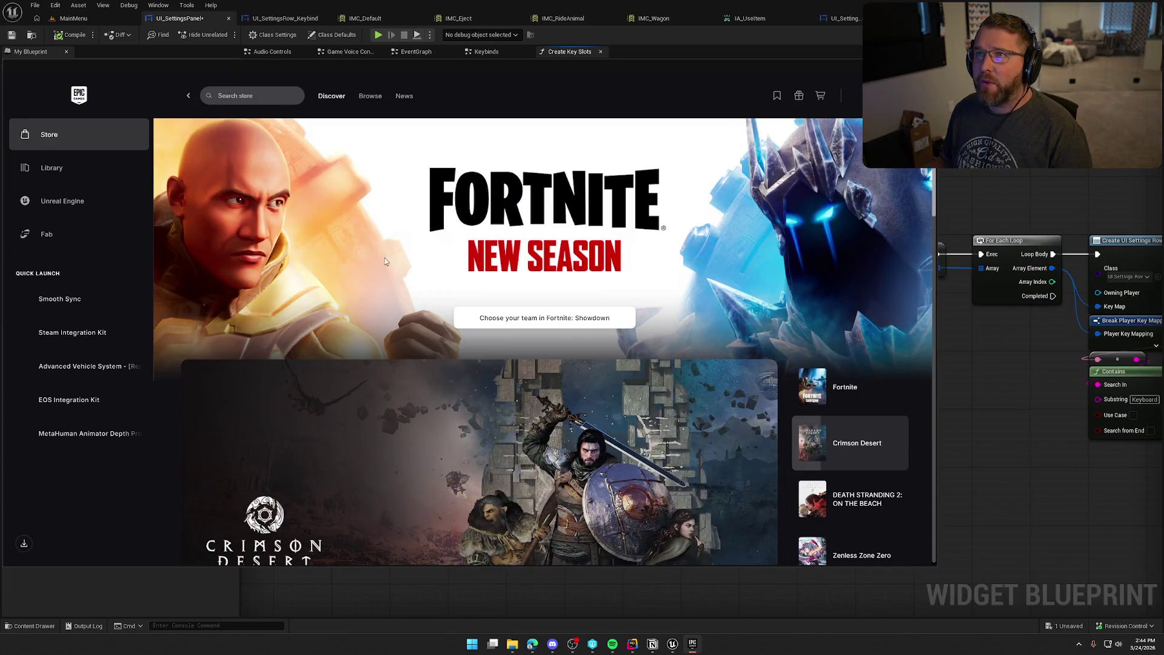
Step: Minimize the Epic Games Launcher, then bring it back with Alt+Tab showing Fab
click(916, 67)
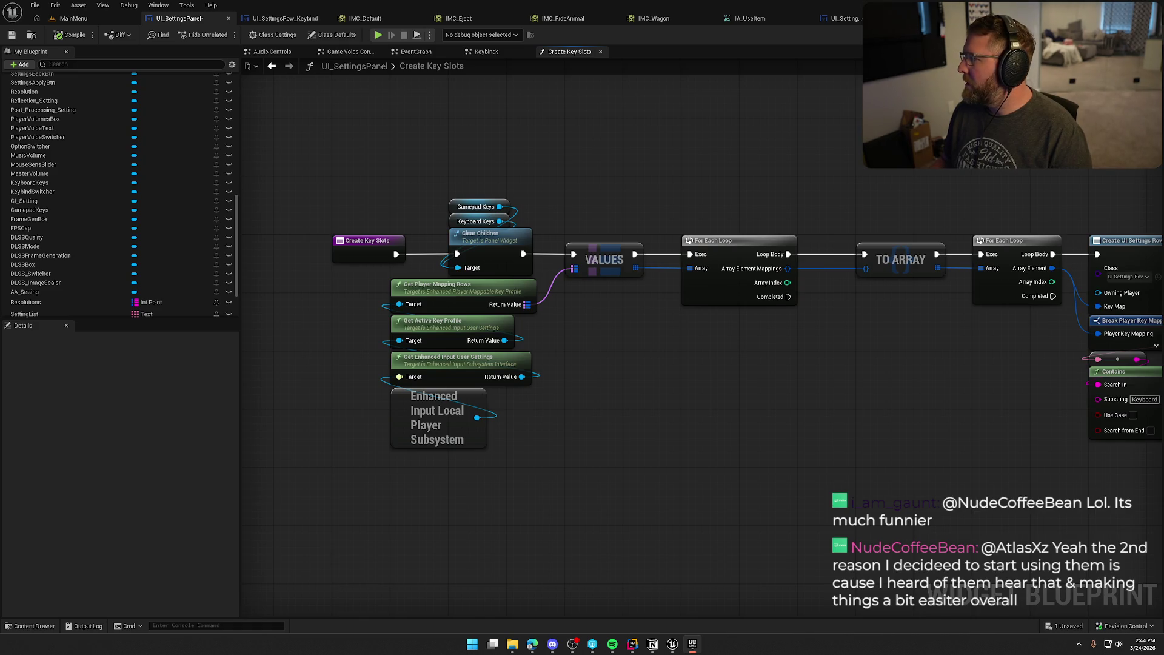
key(alt+Tab)
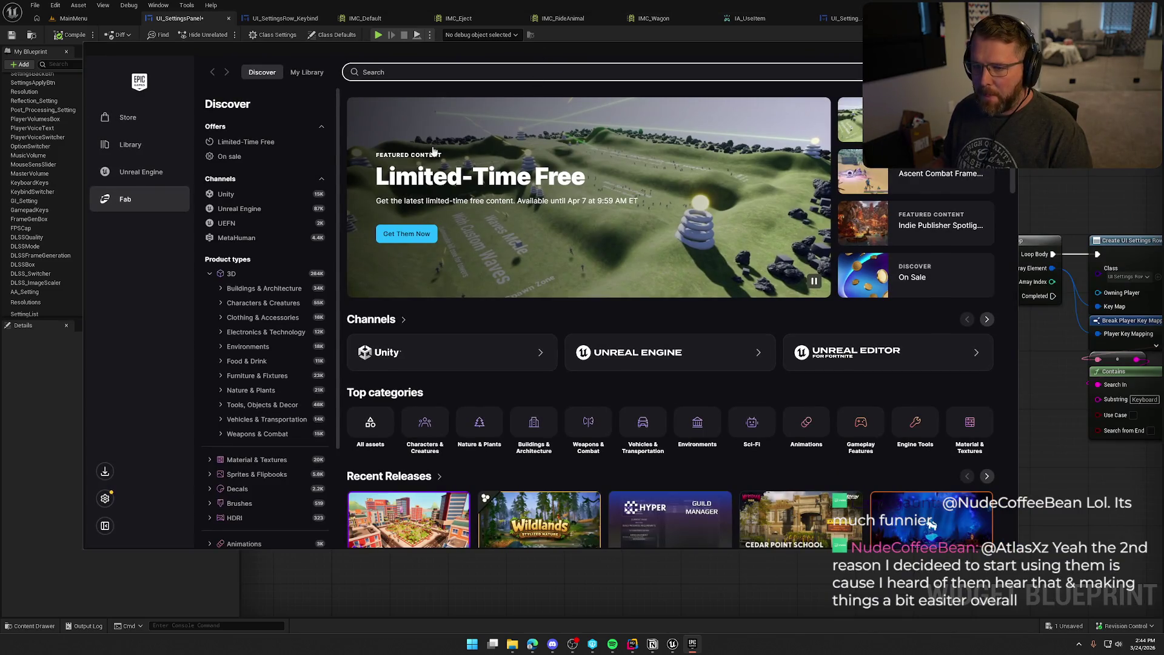
Step: List the Limited-Time Free assets and browse the Scrapopolis - Steampunk village preview images
click(246, 146)
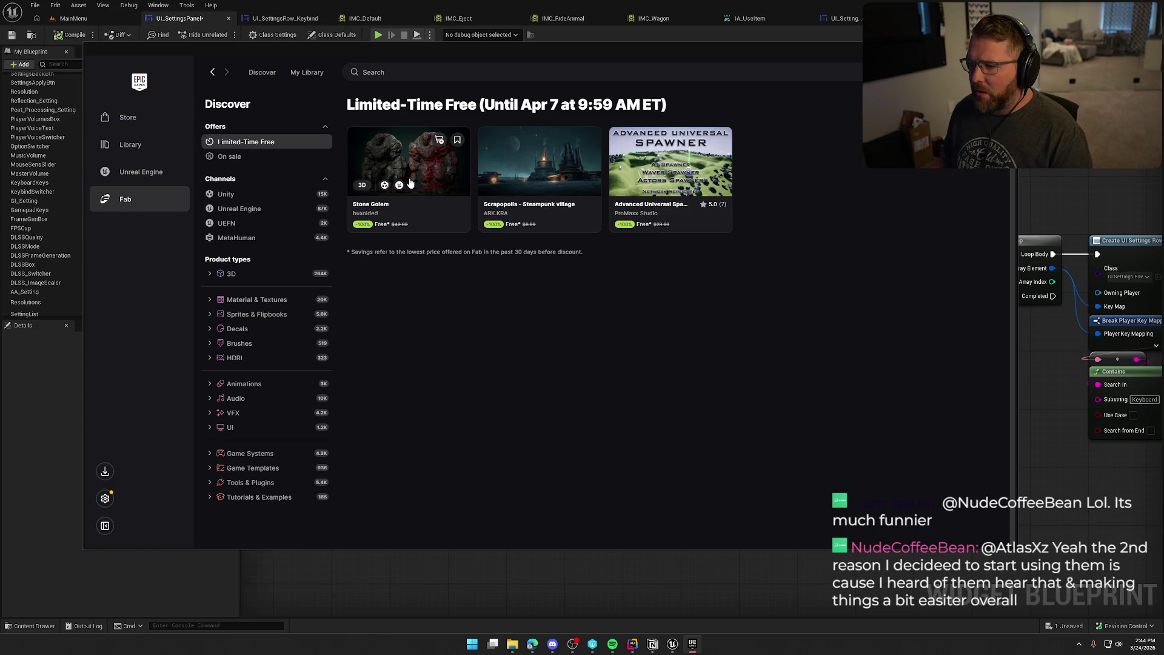
click(556, 175)
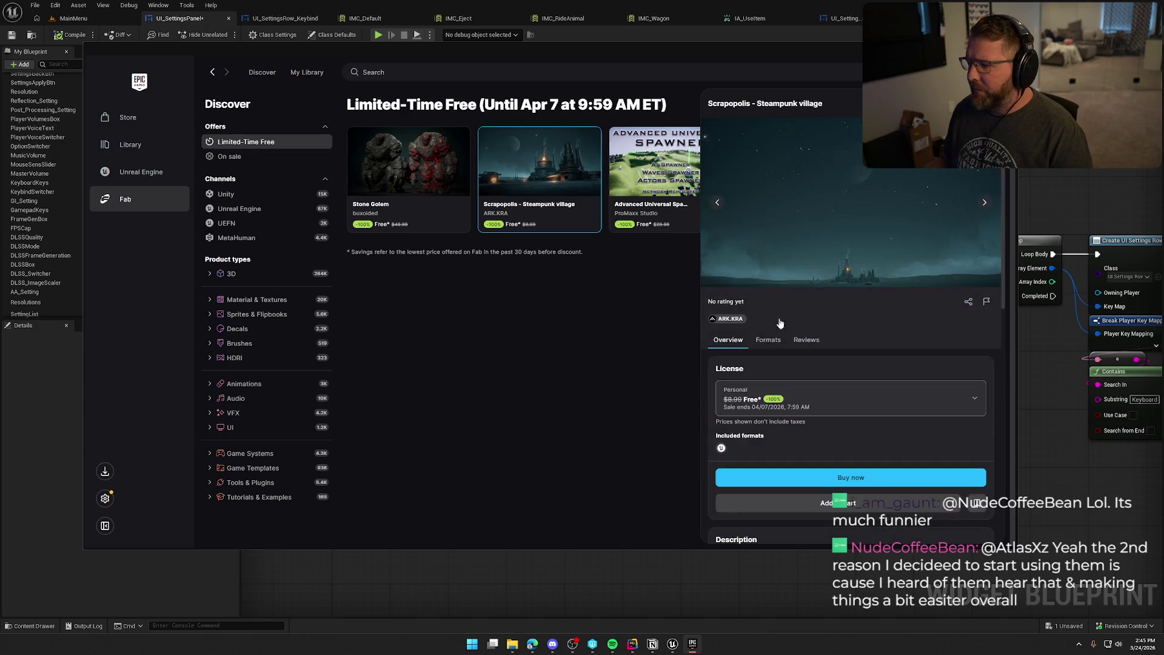
click(985, 206)
click(984, 205)
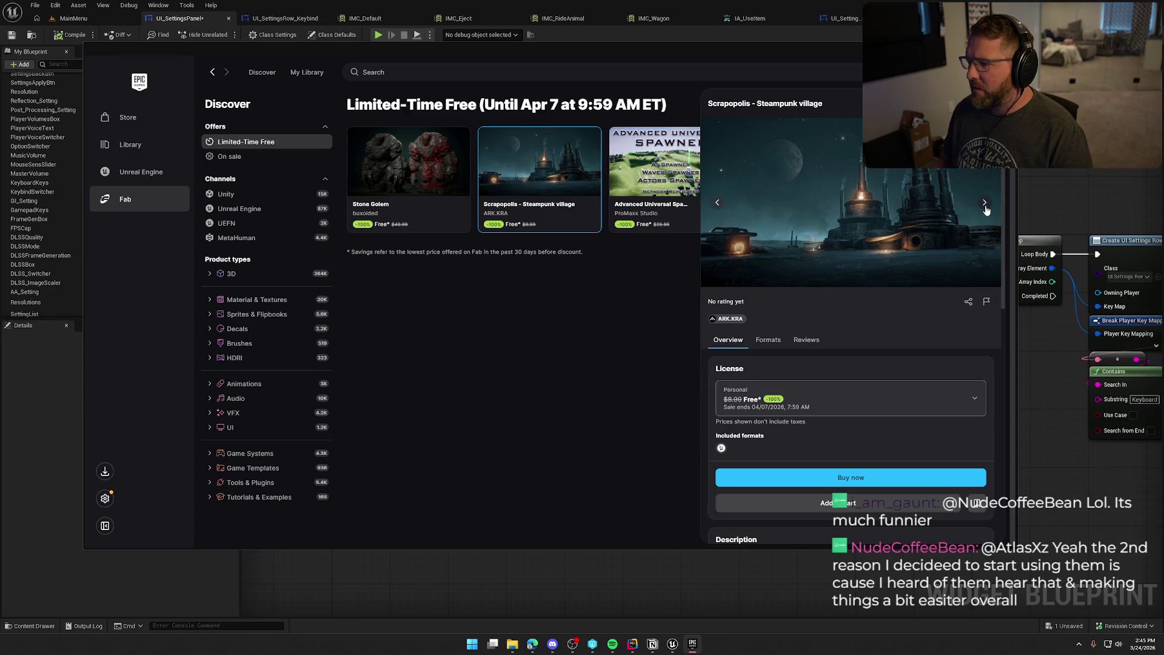
click(984, 203)
click(985, 204)
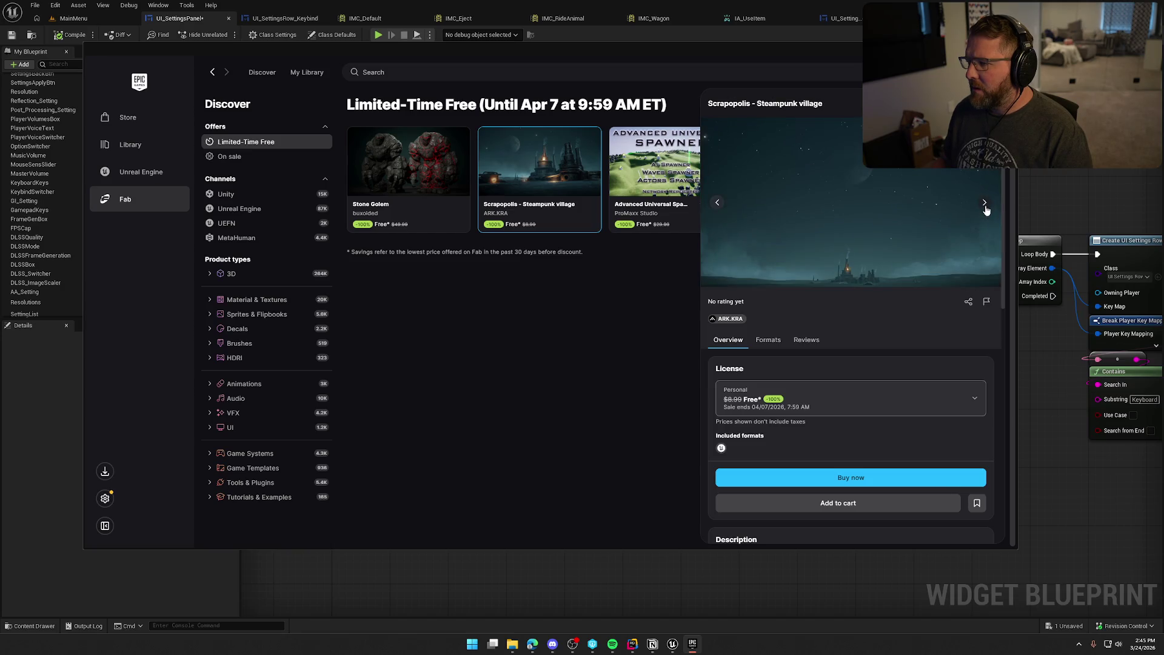
Step: Browse the free Stone Golem offer's preview images, then close the Fab window
click(408, 170)
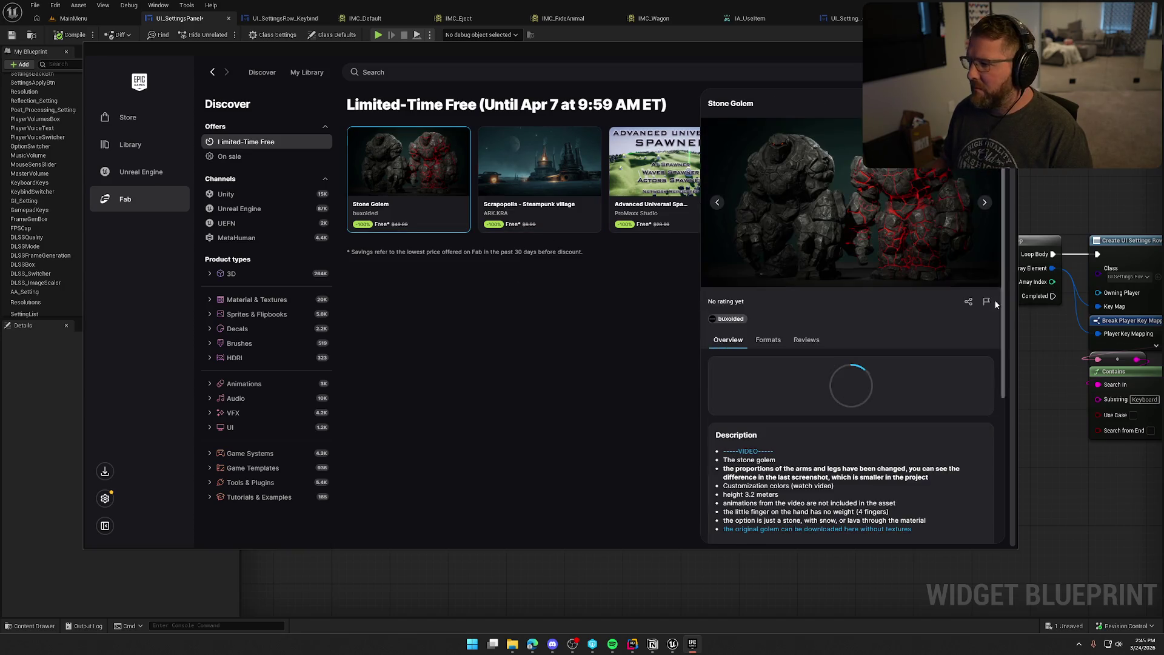
click(983, 203)
click(984, 203)
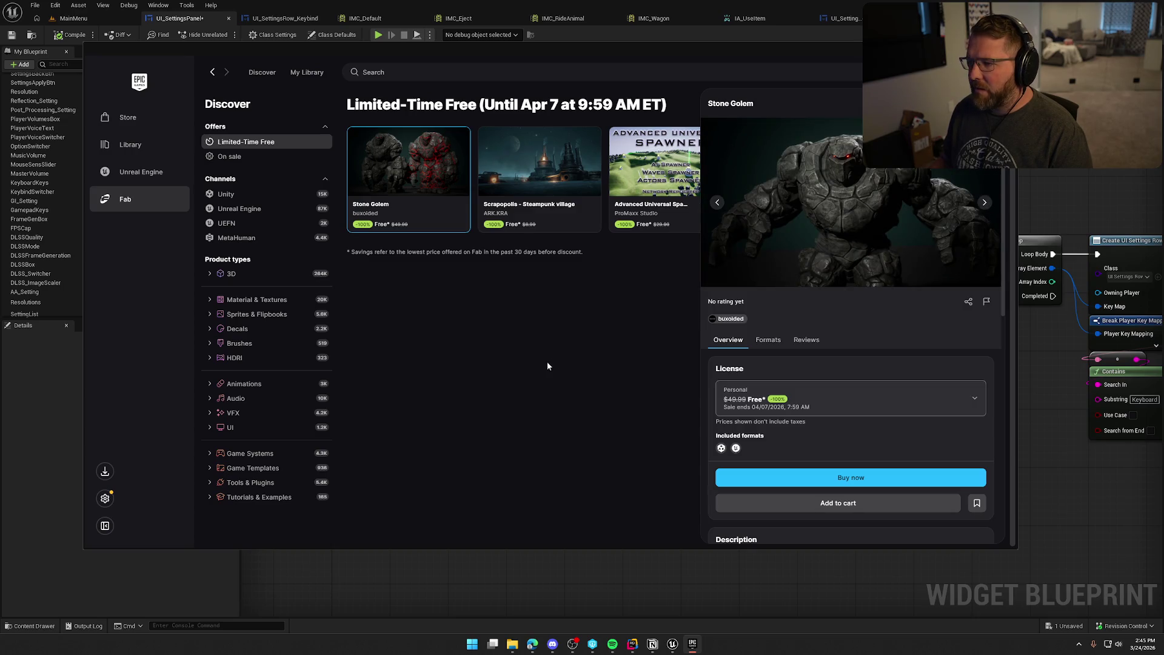
key(Escape)
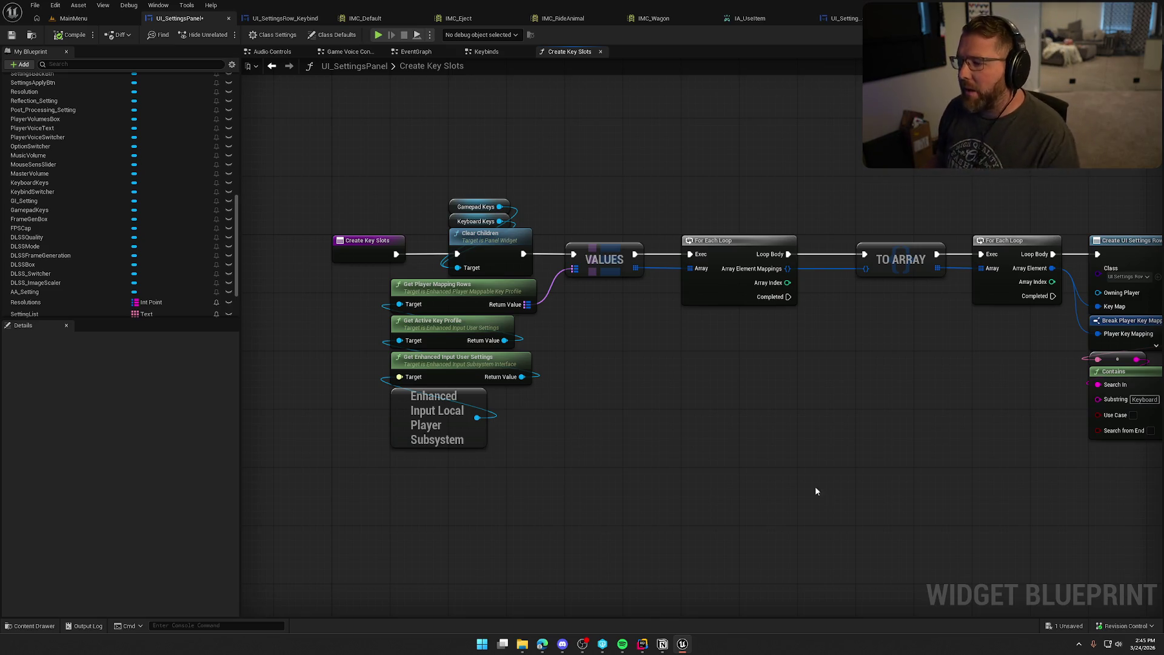
Step: Pan to the Create Widget, Select and Contains nodes, then switch to the MainMenu level
mouse_move(852, 474)
mouse_down()
mouse_move(674, 392)
mouse_move(508, 418)
mouse_up()
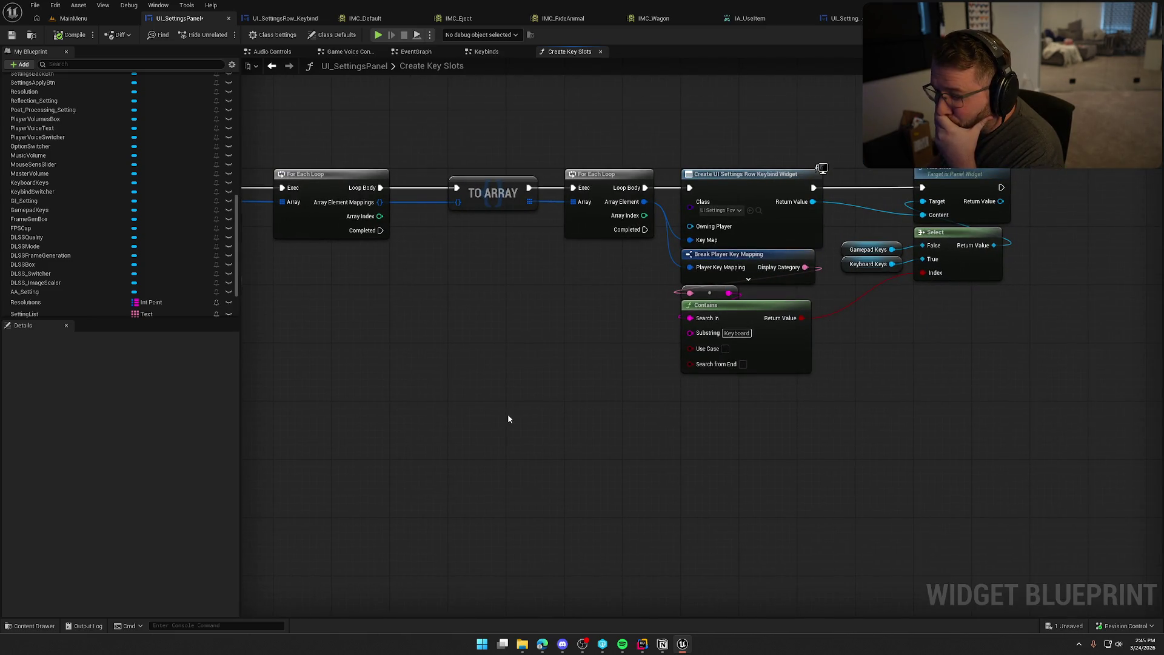
click(76, 18)
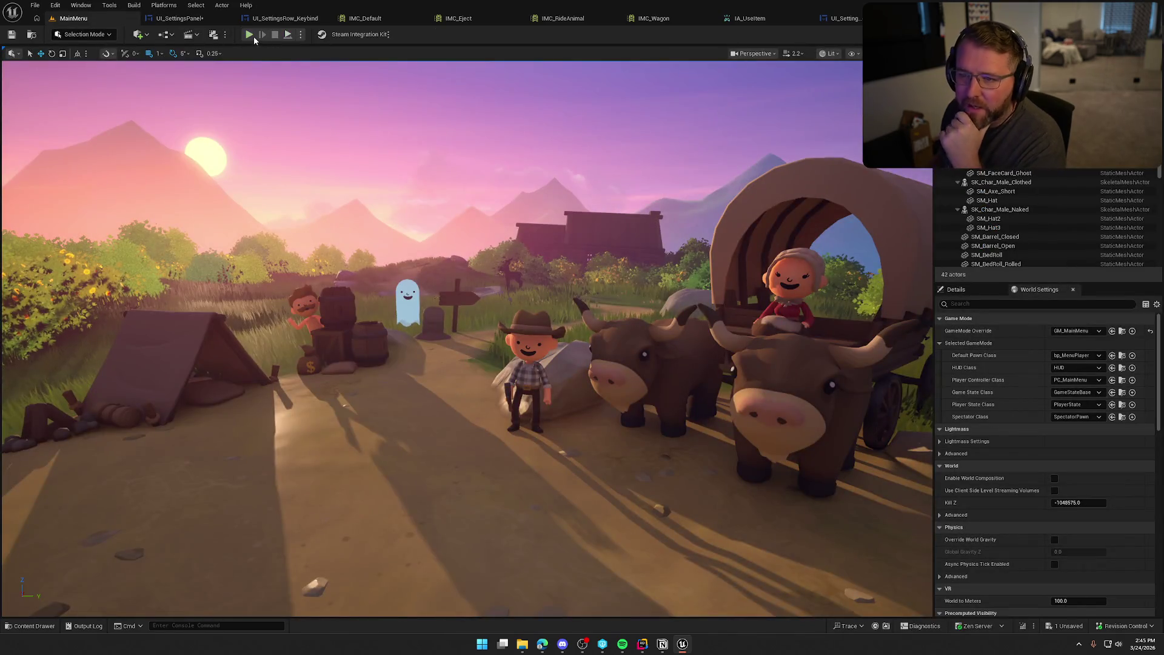
click(250, 34)
click(219, 403)
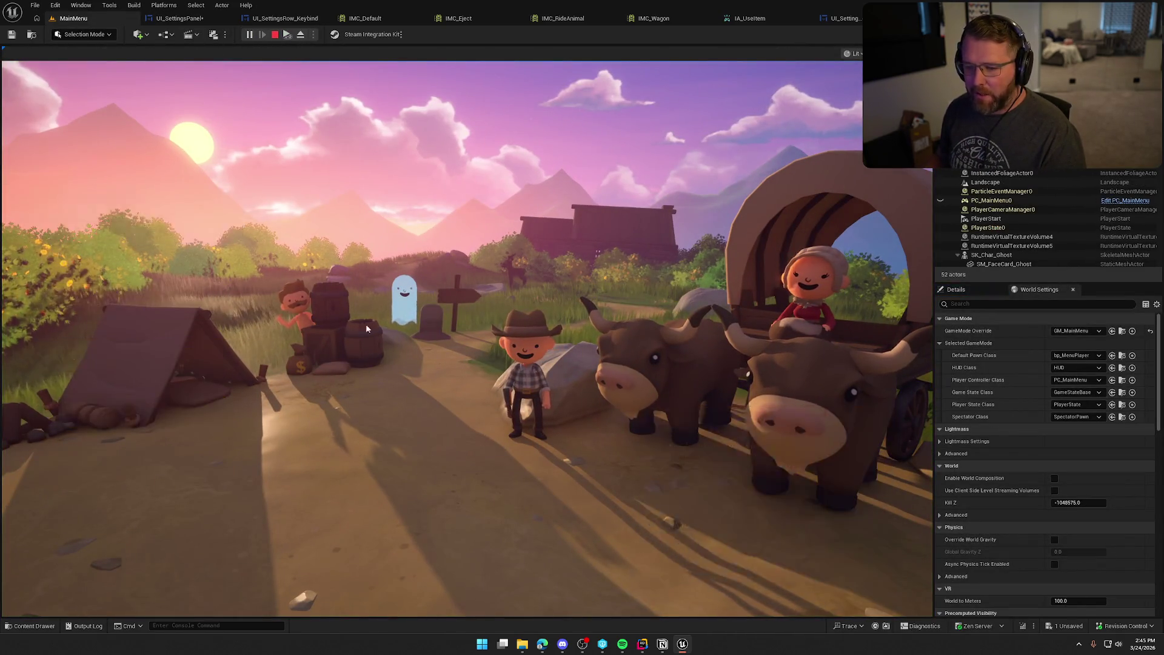
click(599, 118)
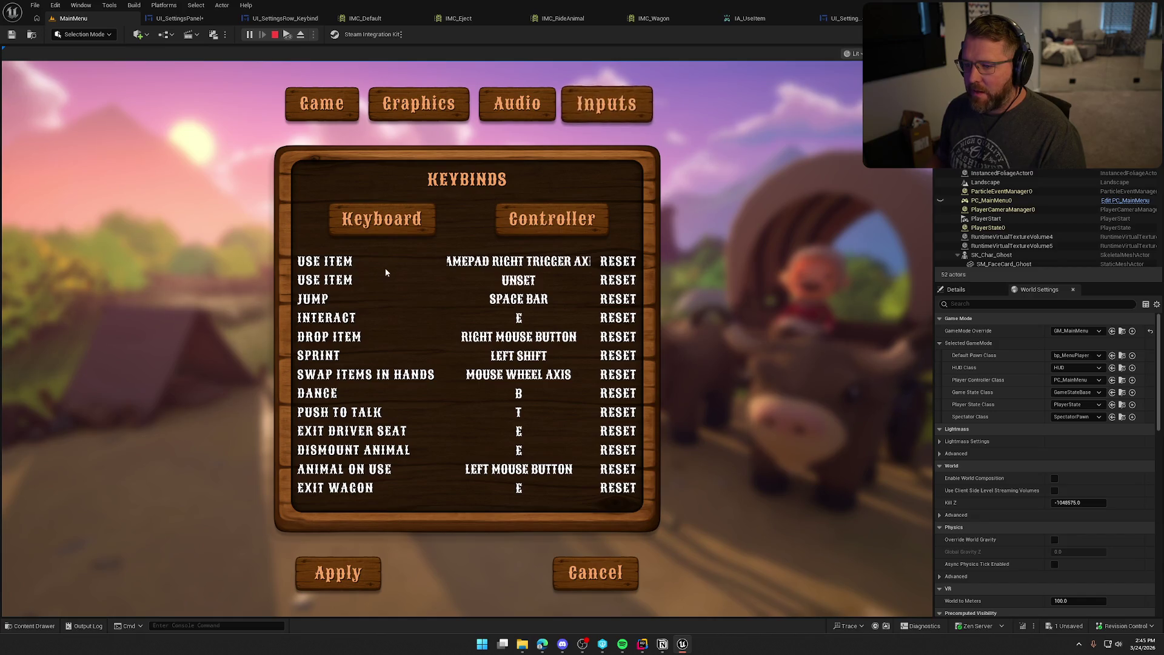
click(618, 260)
click(569, 281)
click(583, 284)
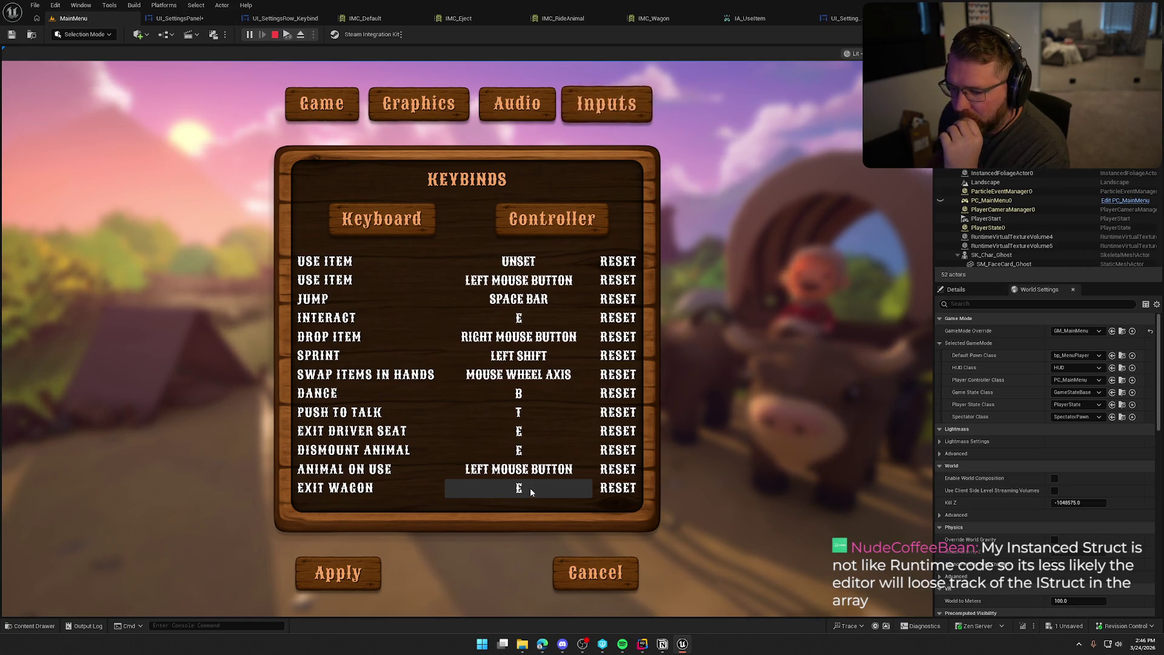
click(549, 221)
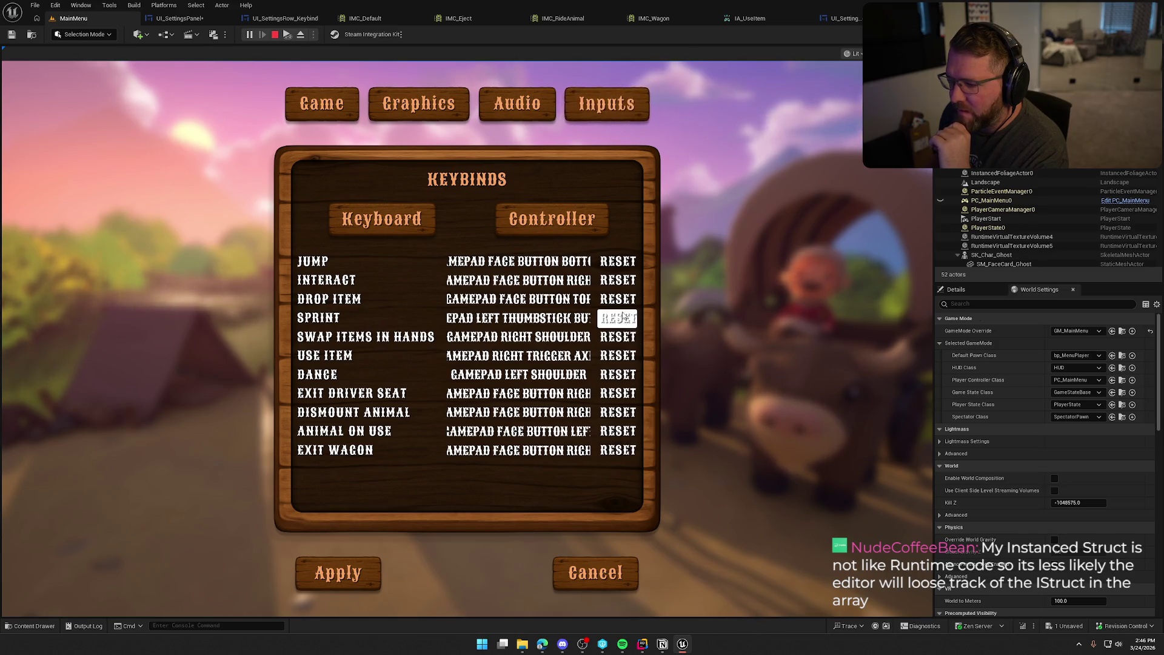
click(373, 224)
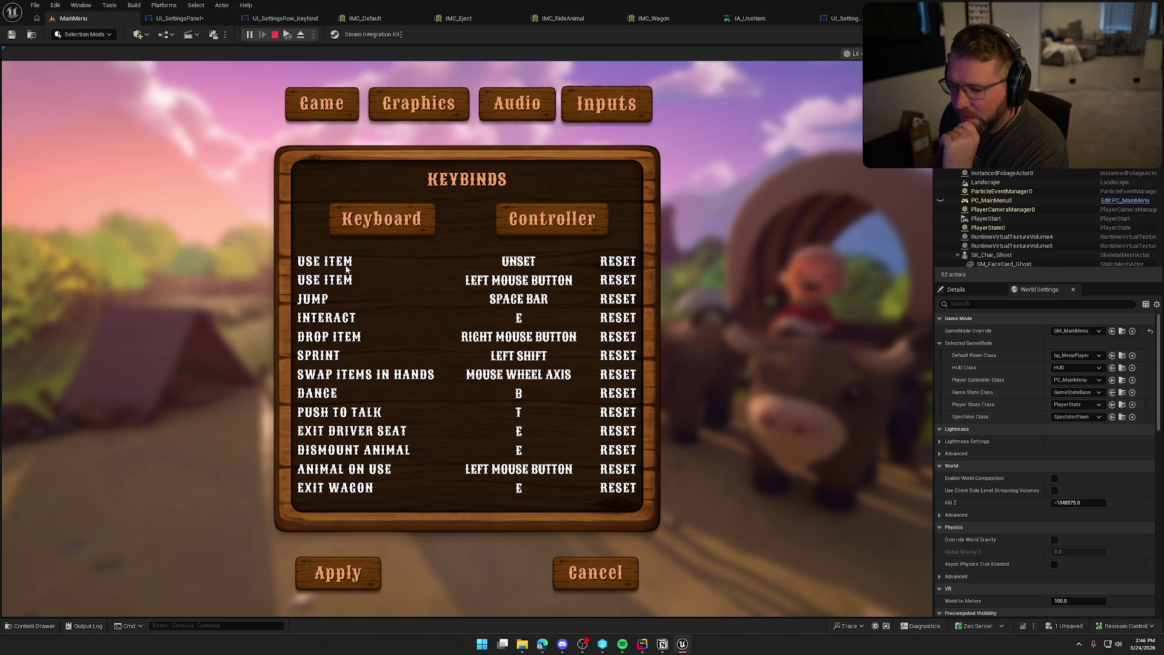
click(274, 34)
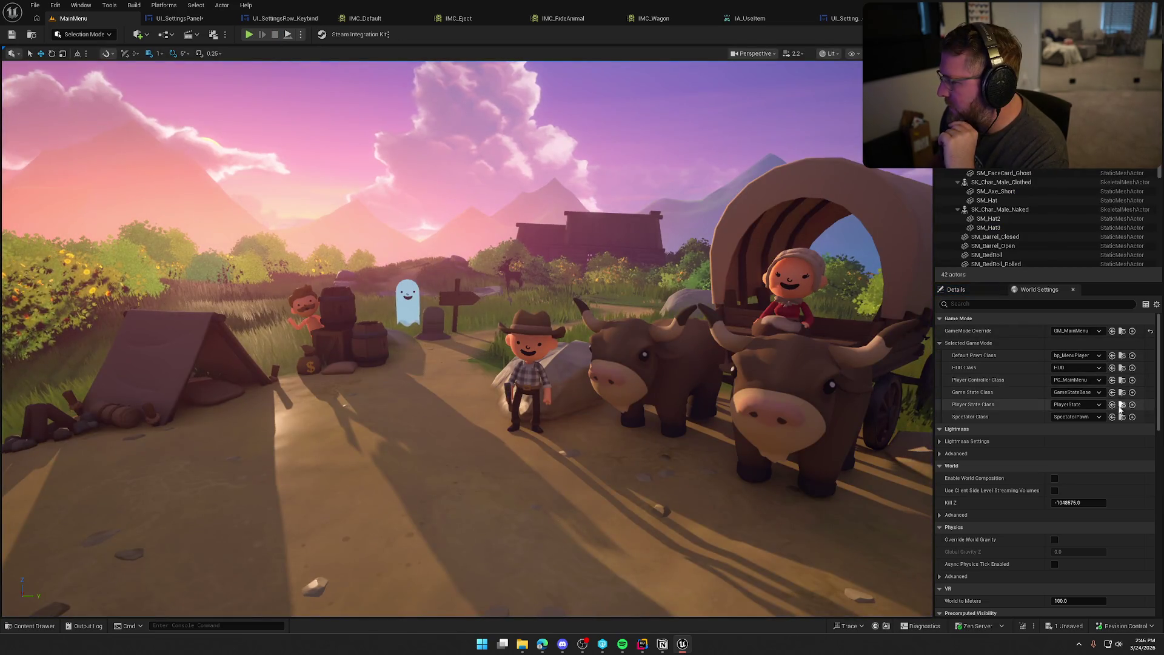
Step: Open PC_MainMenu from the Player Controller Class, then view the IMC_Default mappings
click(1120, 380)
double_click(233, 464)
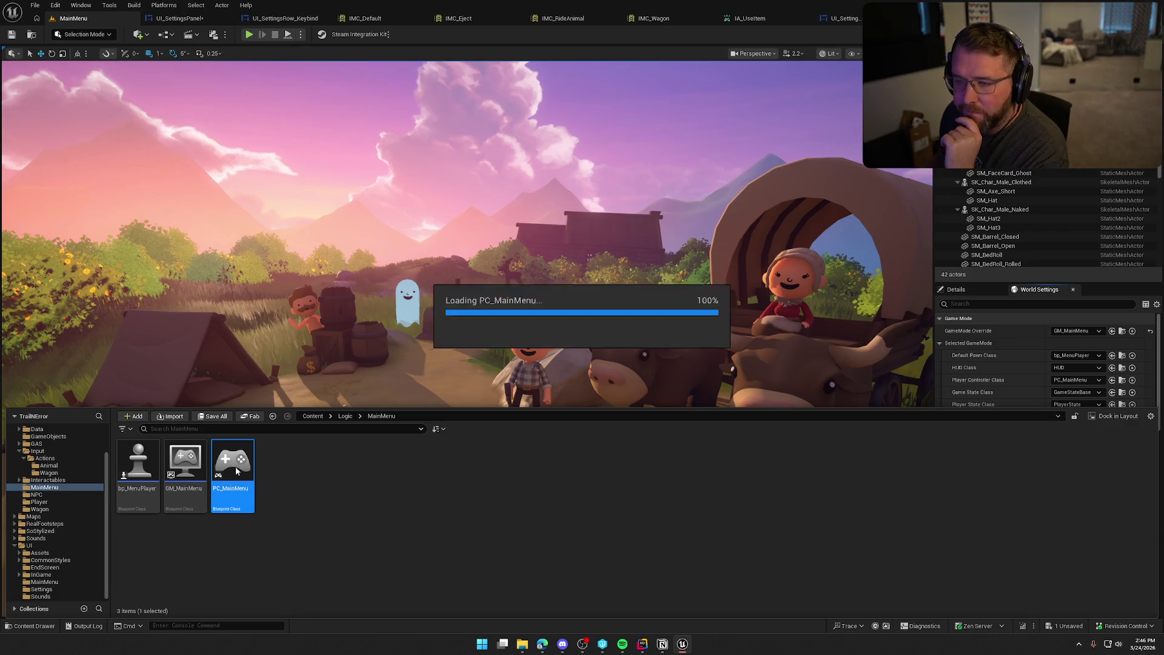
scroll(515, 330, up, 2)
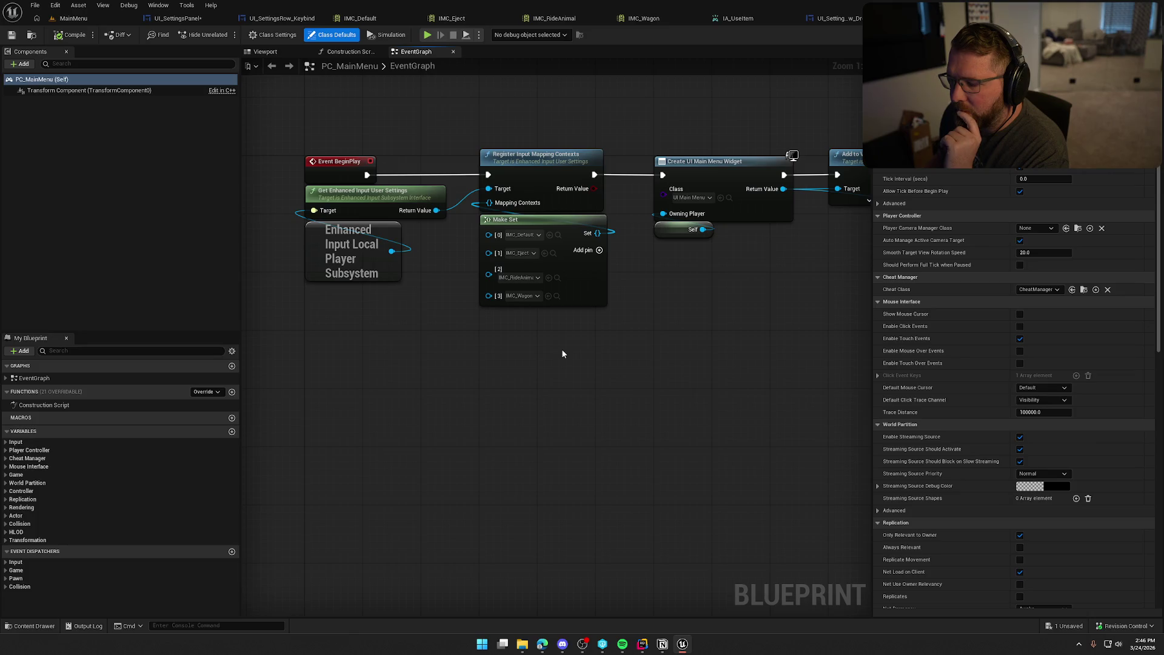
click(360, 18)
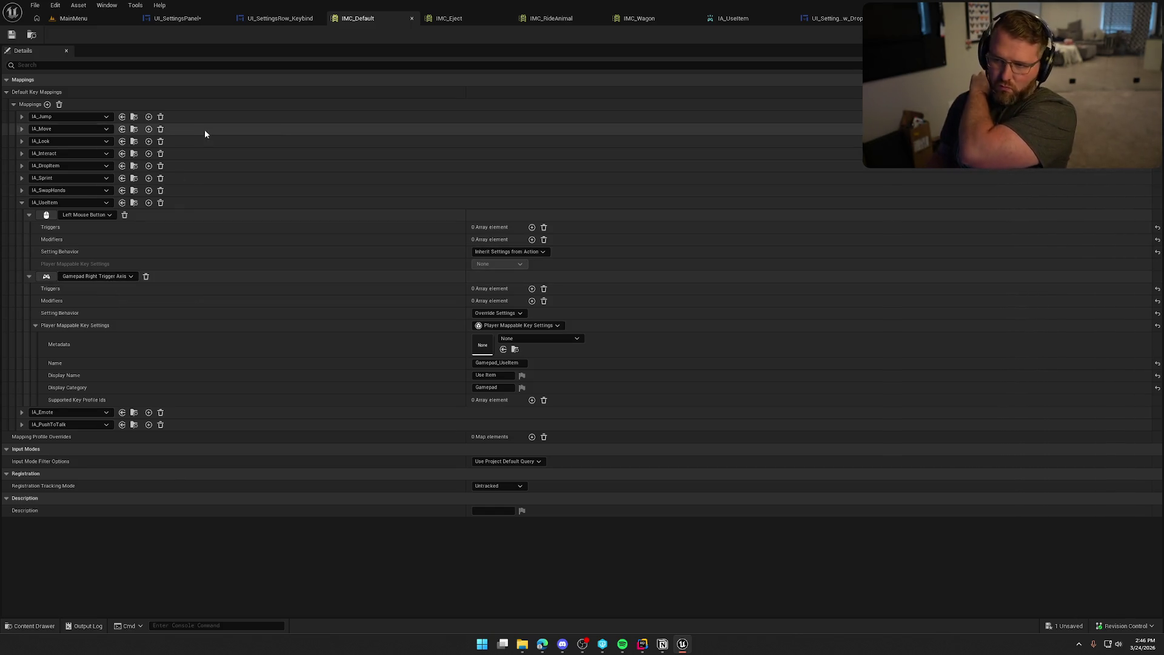
Step: In IMC_RideAnimal, expand IA_UseItem's Left Mouse Button and Gamepad Face Button Left mappings
click(461, 20)
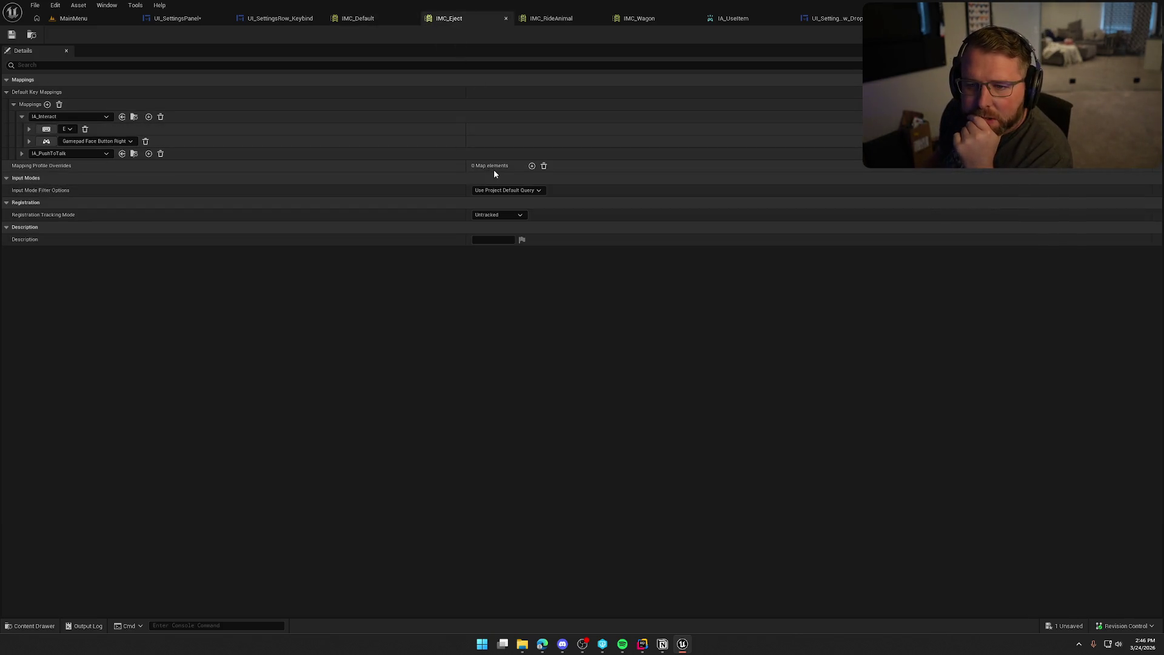
click(549, 19)
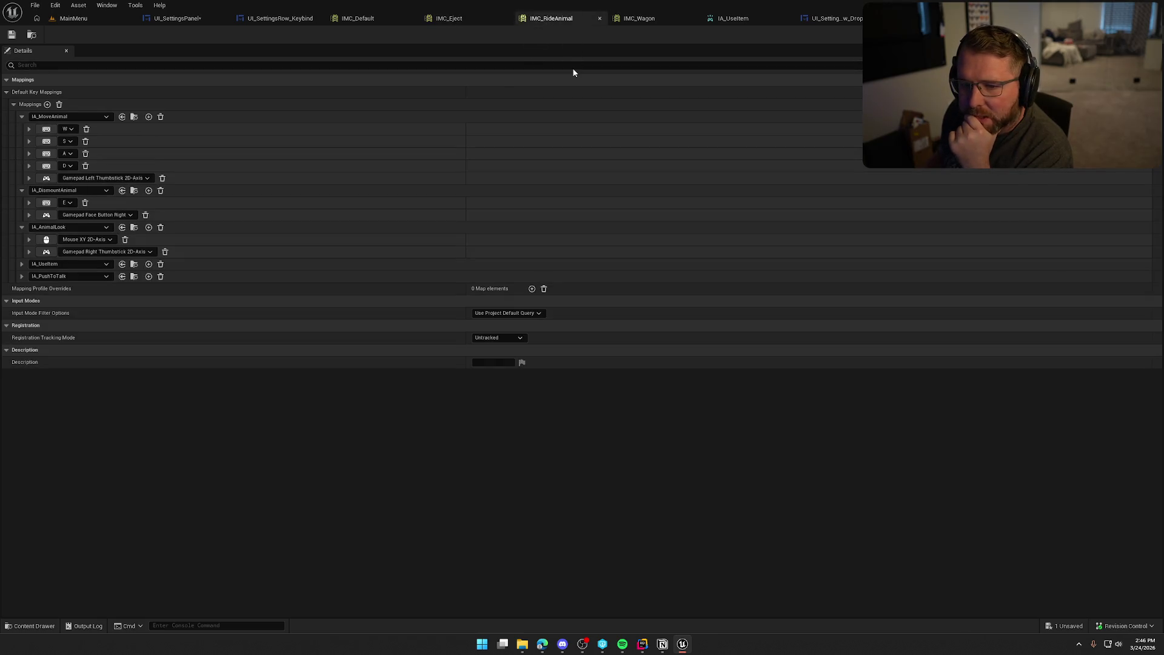
click(21, 264)
click(28, 277)
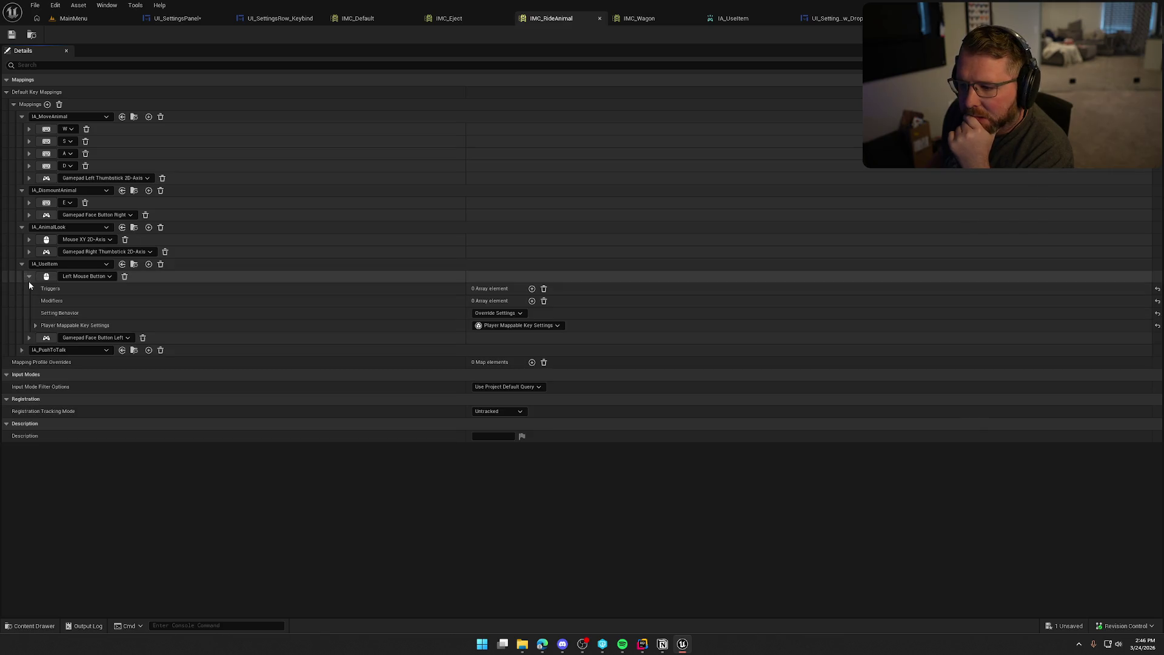
click(35, 325)
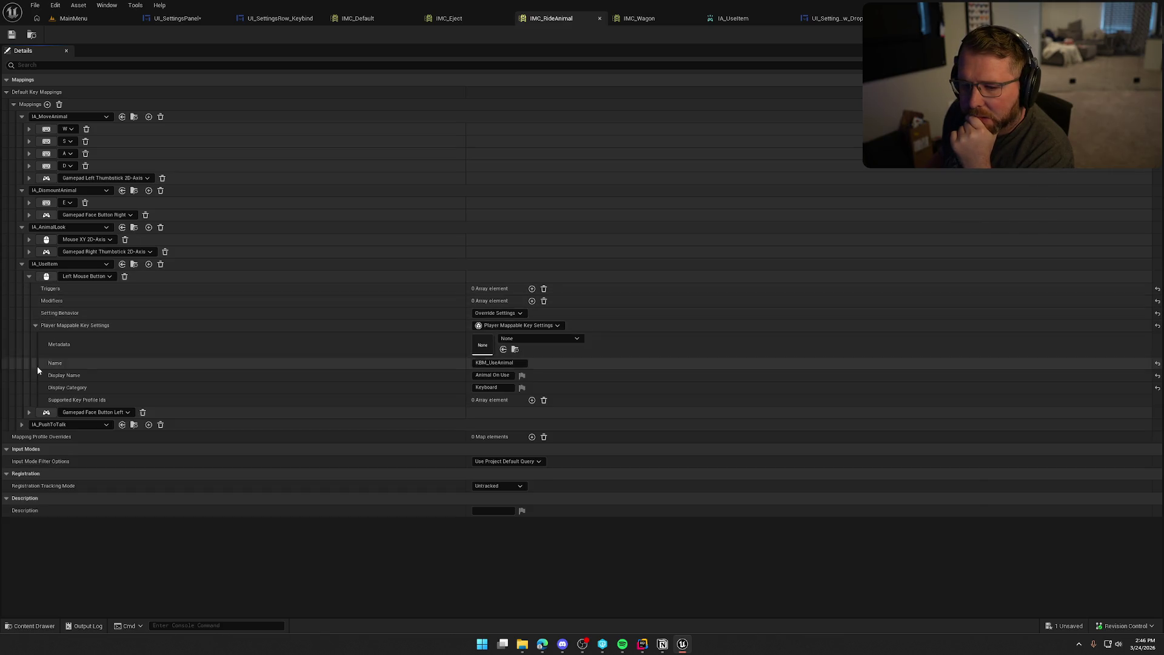
click(30, 412)
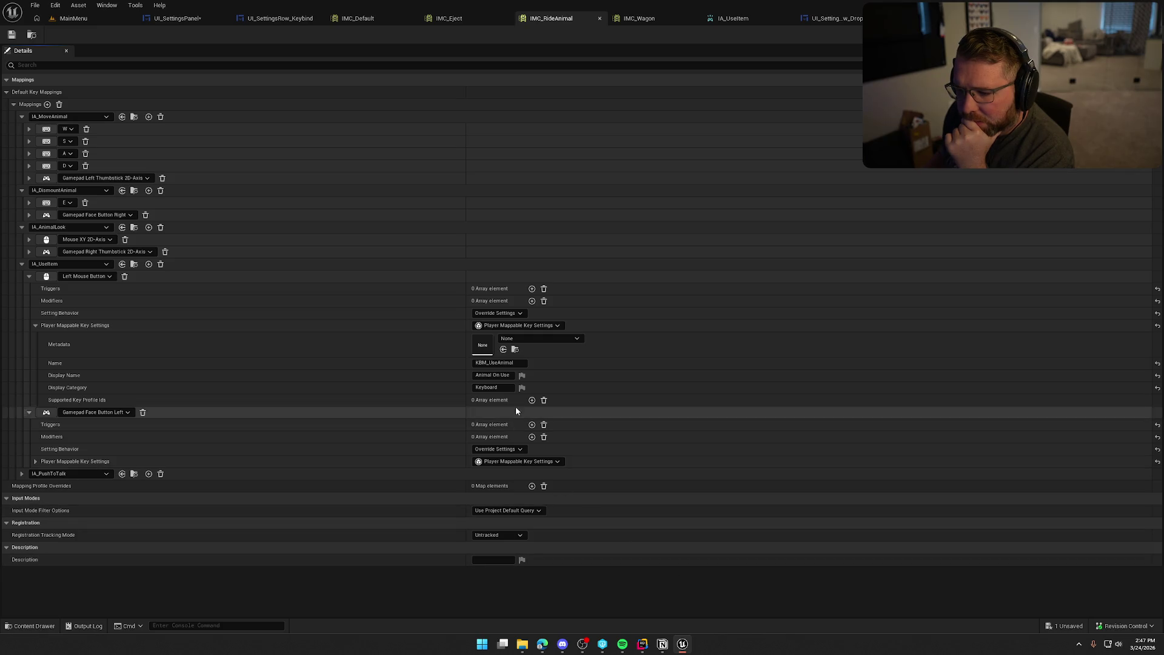
Step: Set the Left Mouse Button's Setting Behavior to Inherit Settings from Action, then return to MainMenu
click(498, 313)
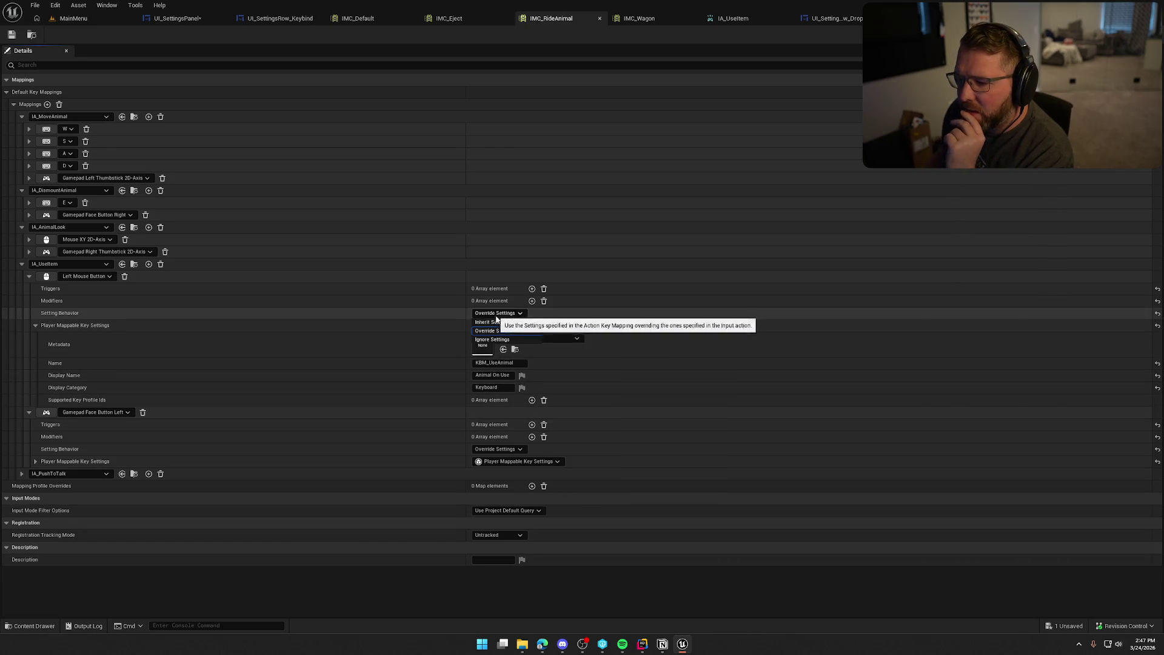
click(508, 324)
click(510, 313)
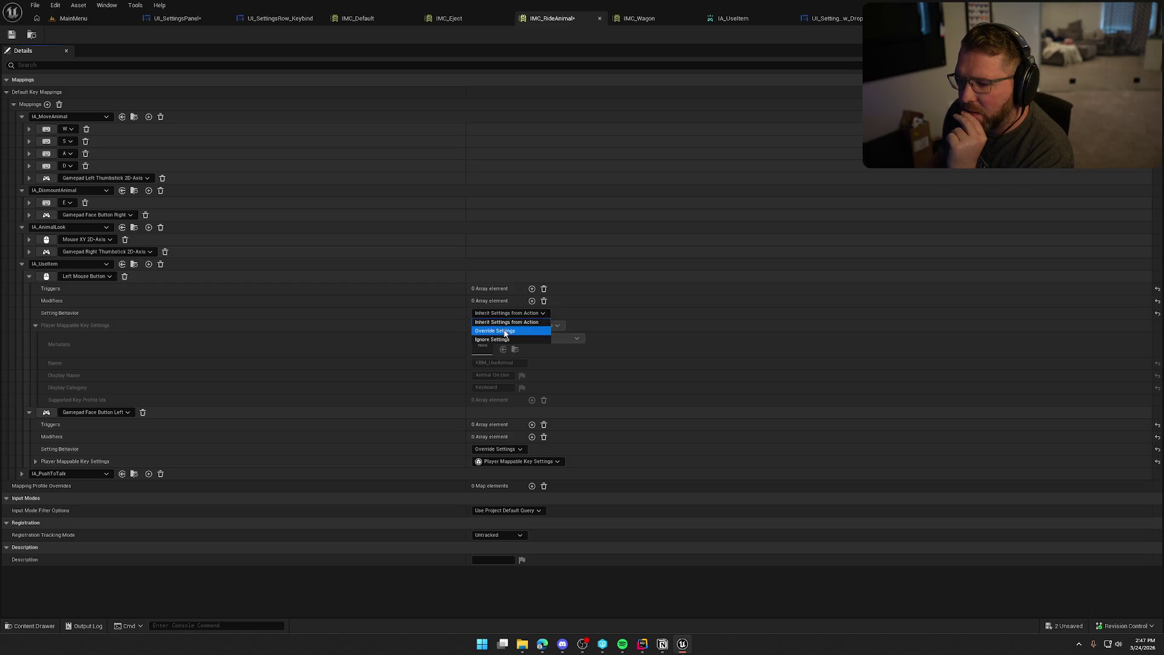
click(497, 329)
click(519, 325)
click(504, 348)
click(496, 313)
click(508, 324)
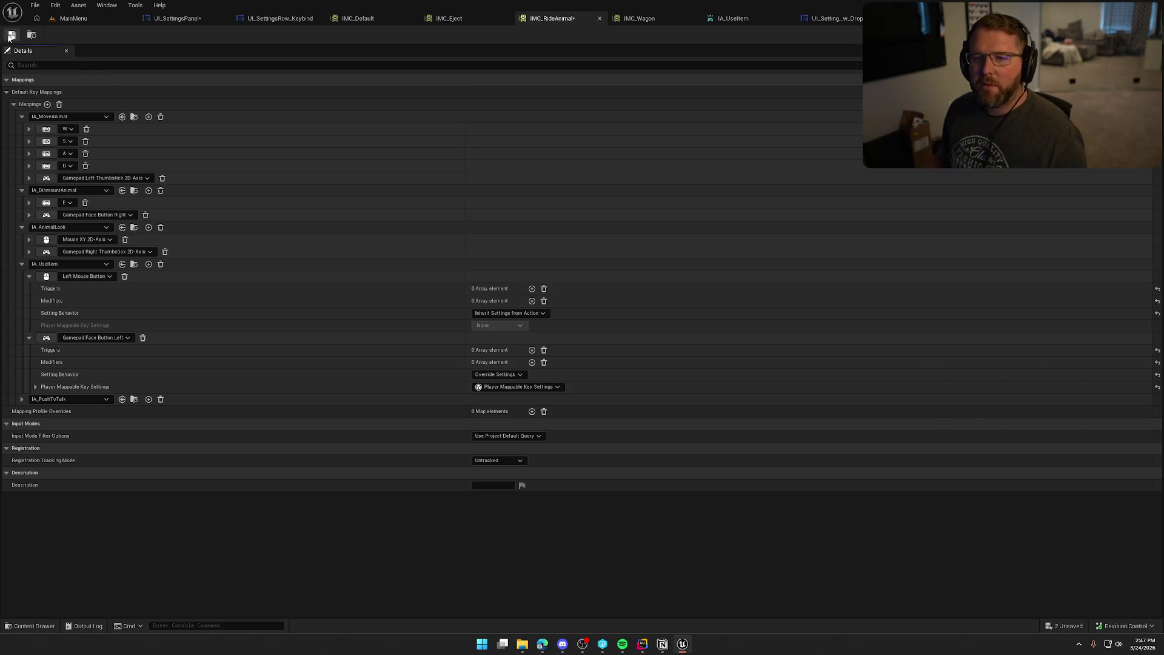
click(72, 18)
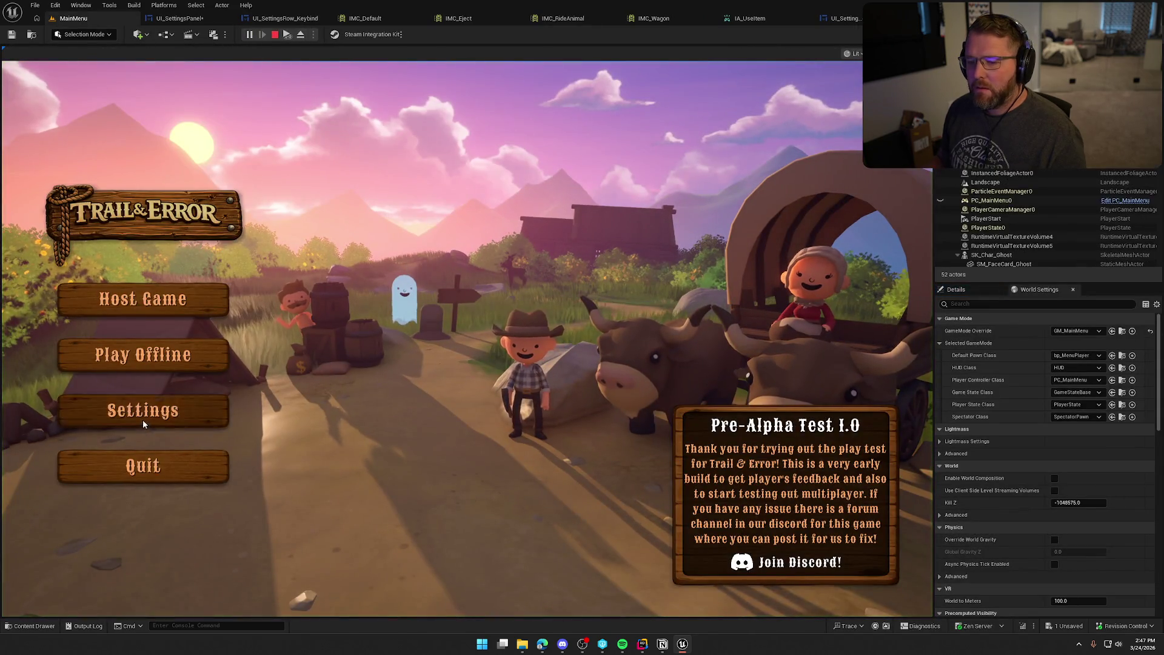
Step: Play-test the Inputs list, reset Use Item, view controller bindings, then stop and open IA_UseItem
click(143, 410)
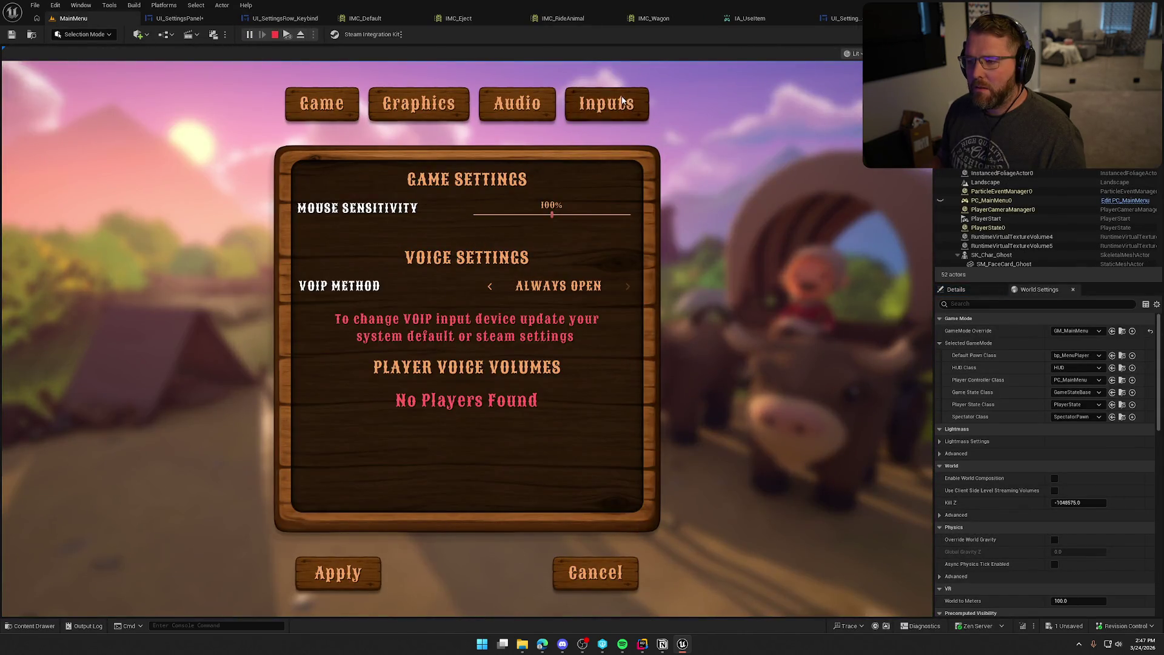
click(606, 103)
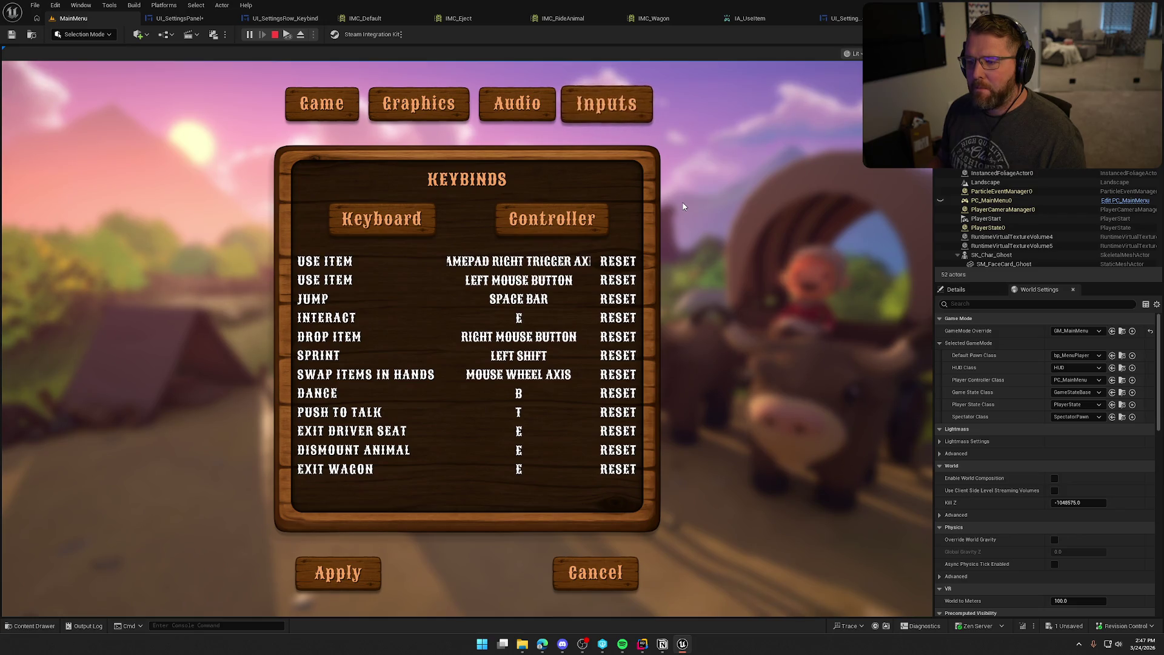
click(618, 265)
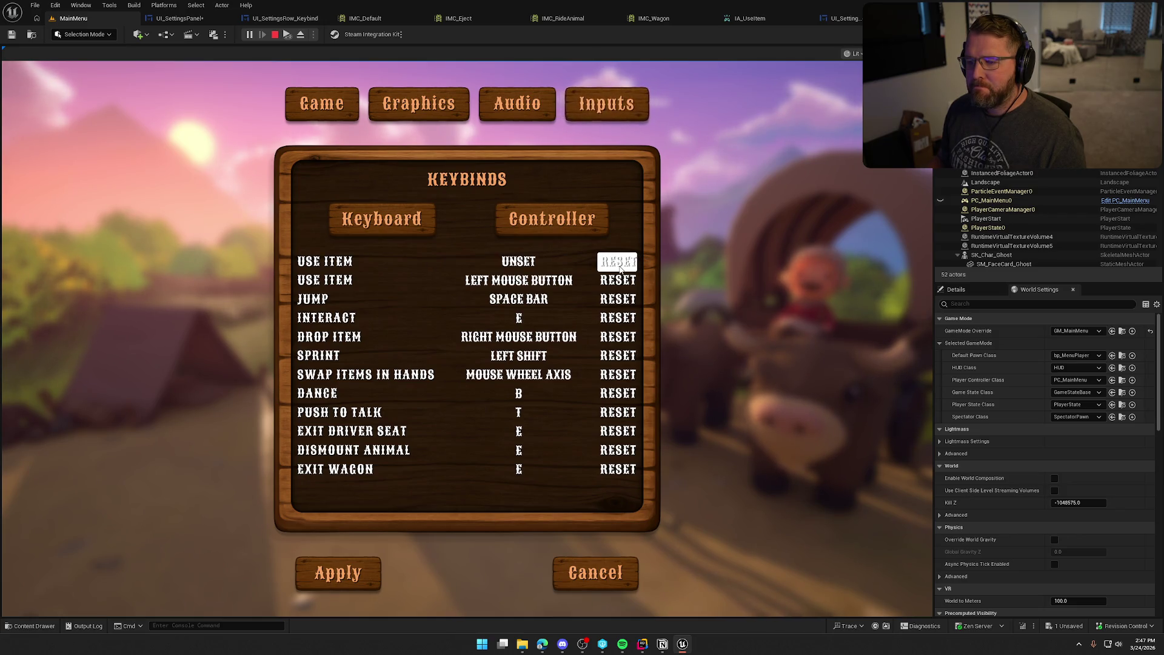
click(566, 233)
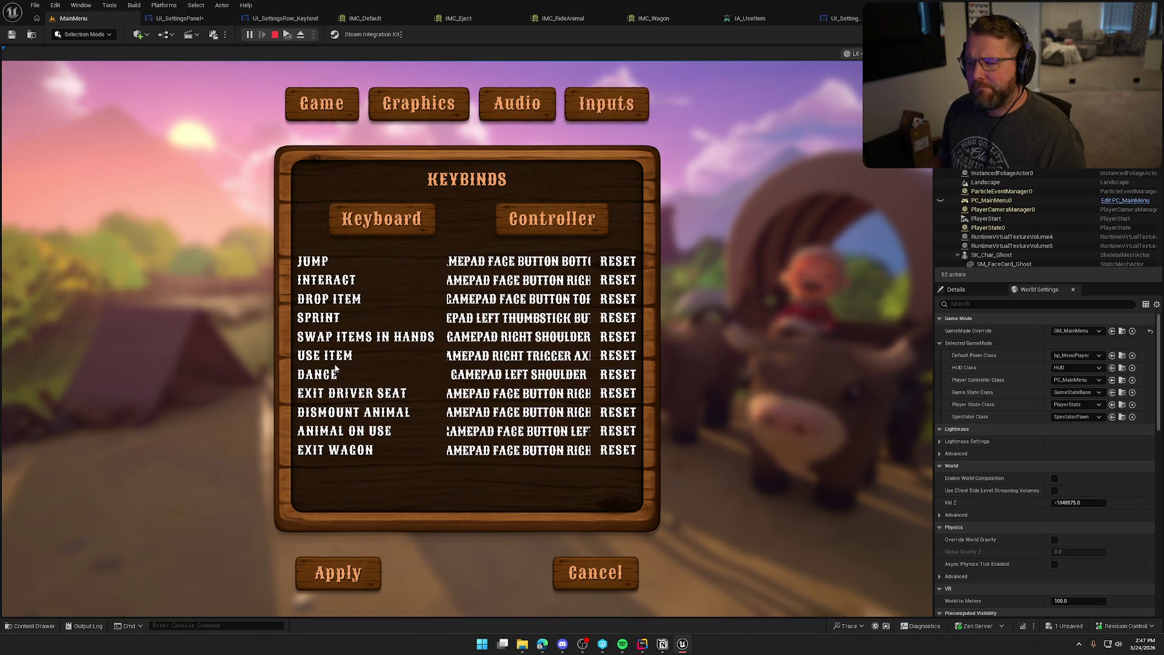
key(Escape)
click(756, 21)
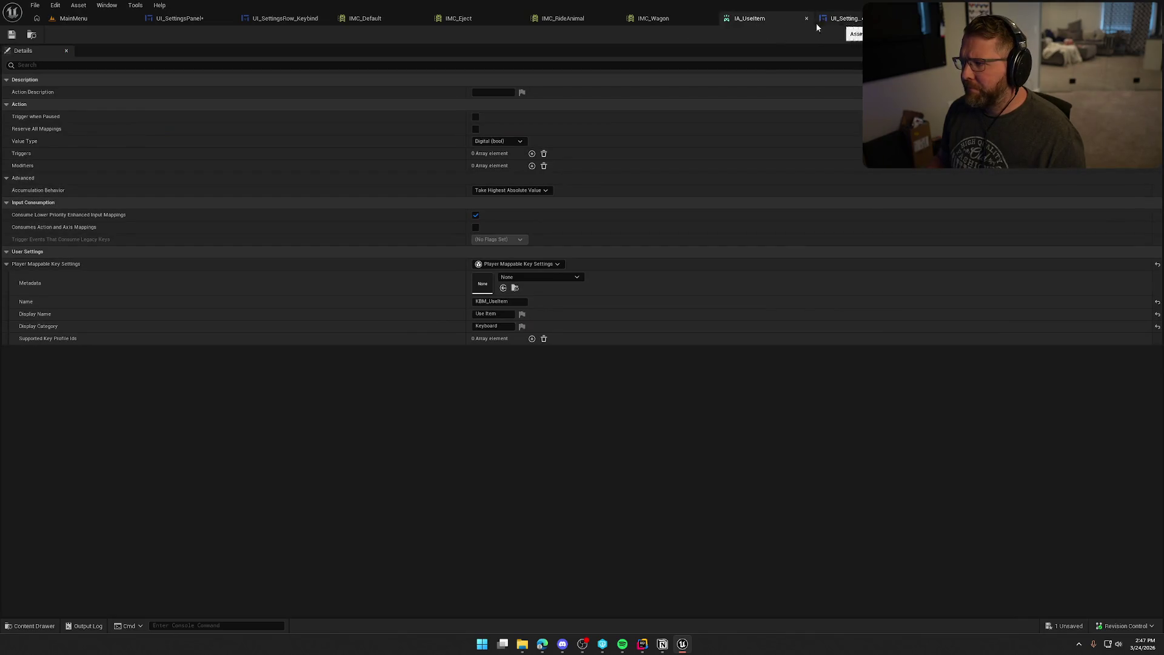
Step: Undo IMC_RideAnimal's setting behavior change and save the asset
click(556, 19)
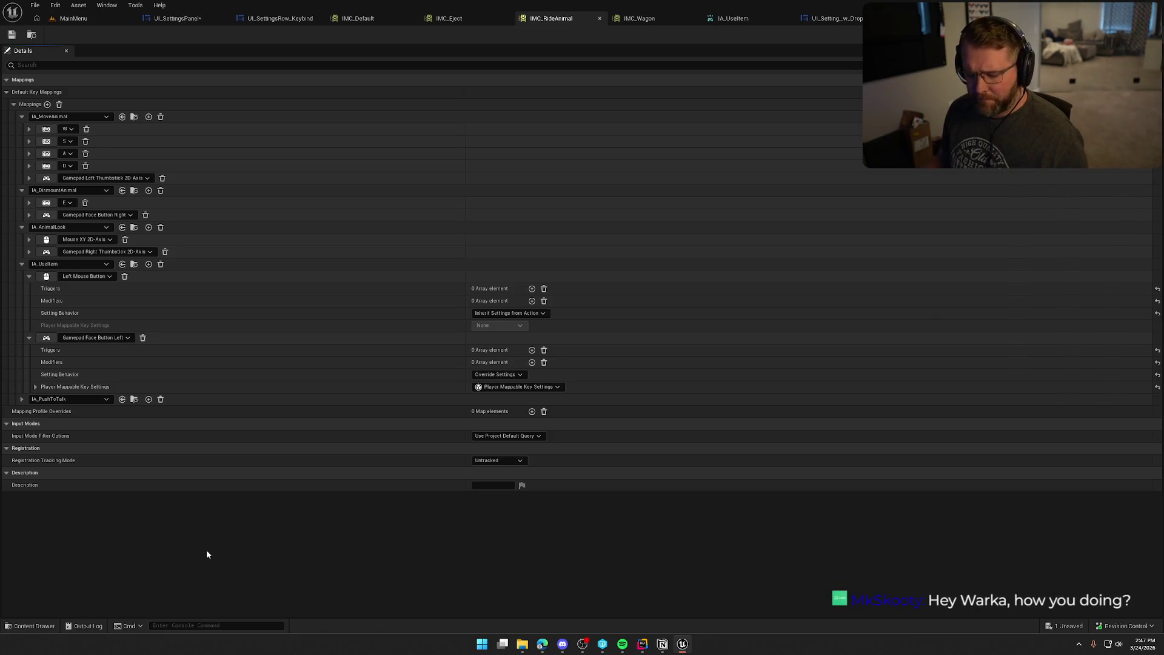
key(ctrl+z)
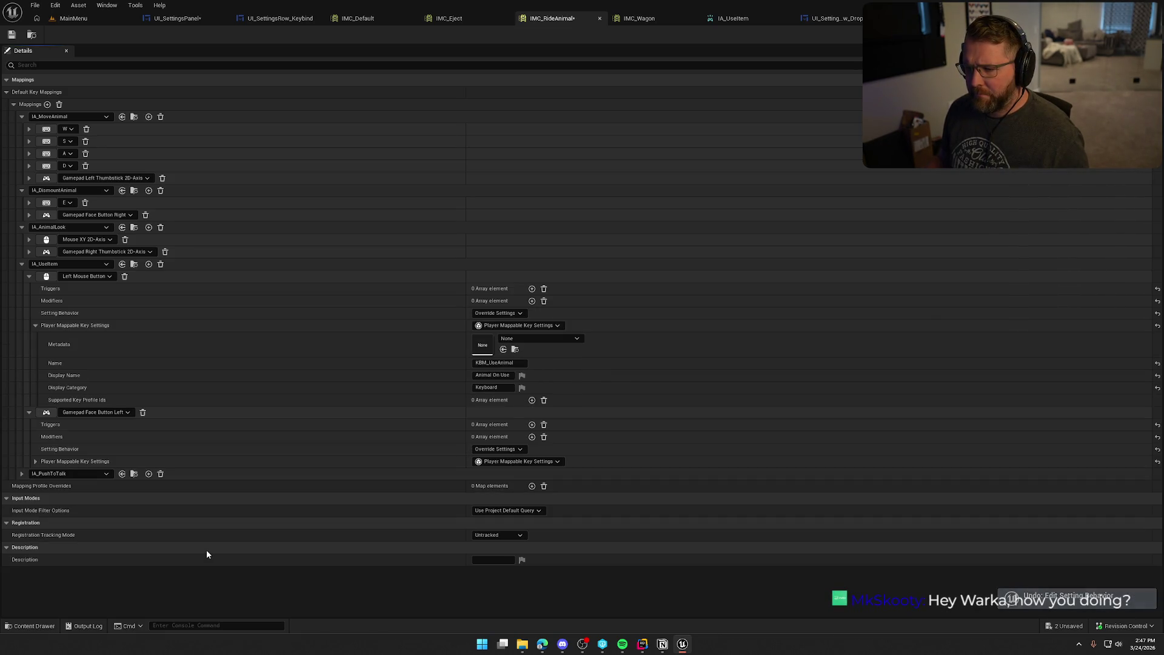
click(11, 34)
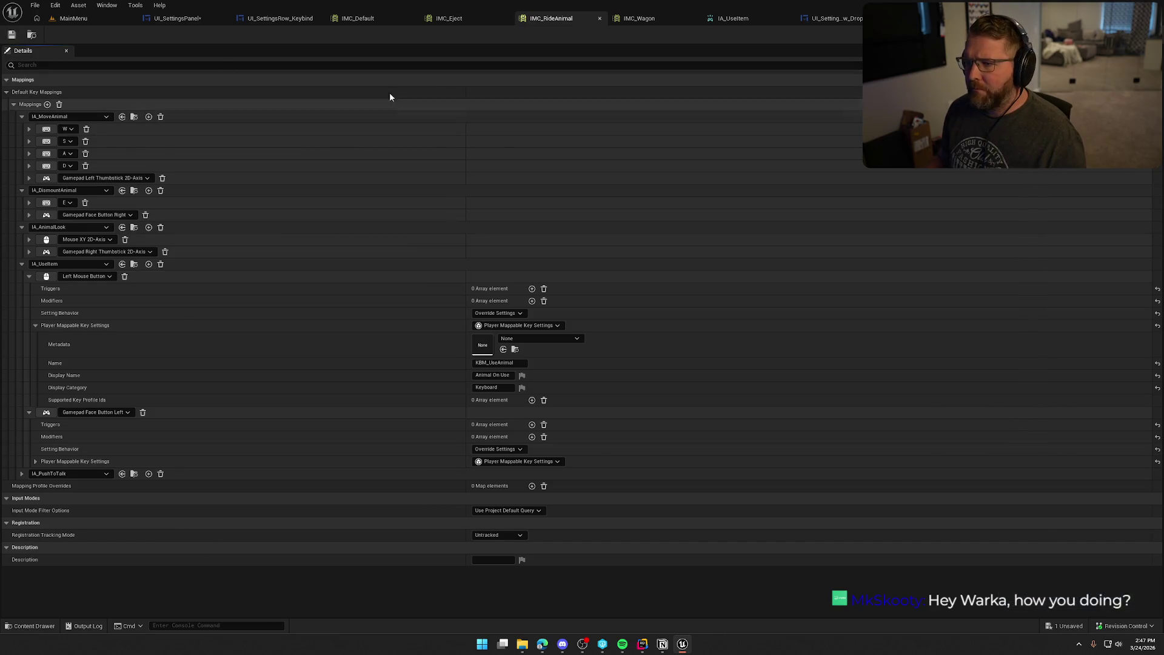
Step: Check IMC_Default and IA_UseItem's Keyboard display category, then return to the Create Key Slots graph
click(360, 18)
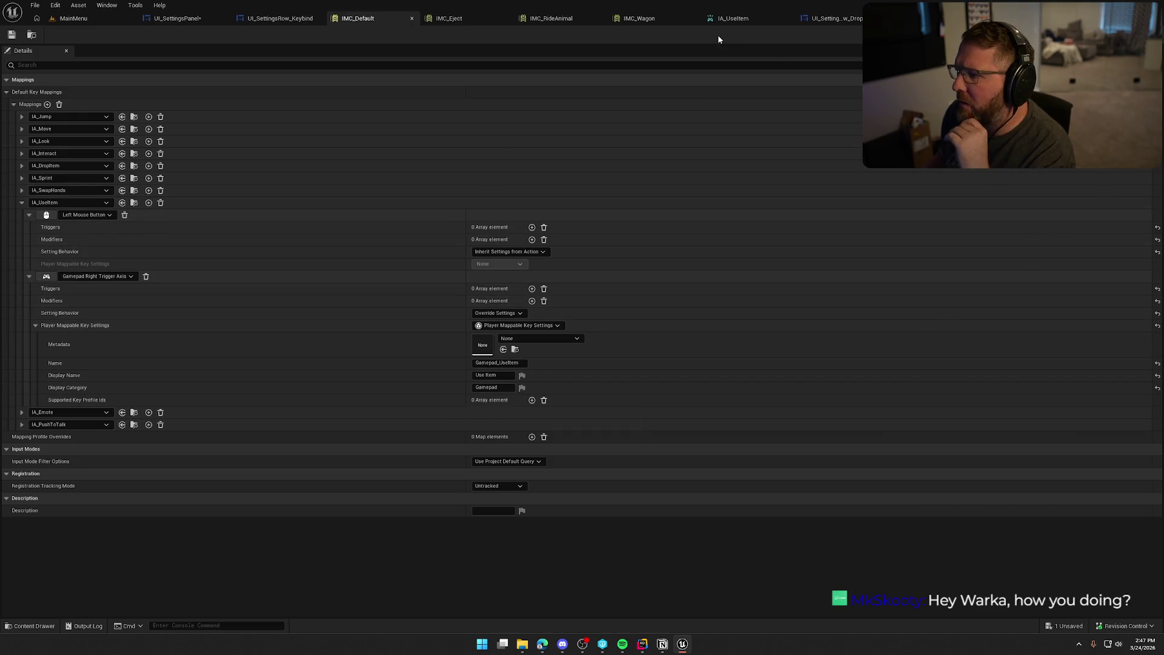
click(725, 18)
click(502, 325)
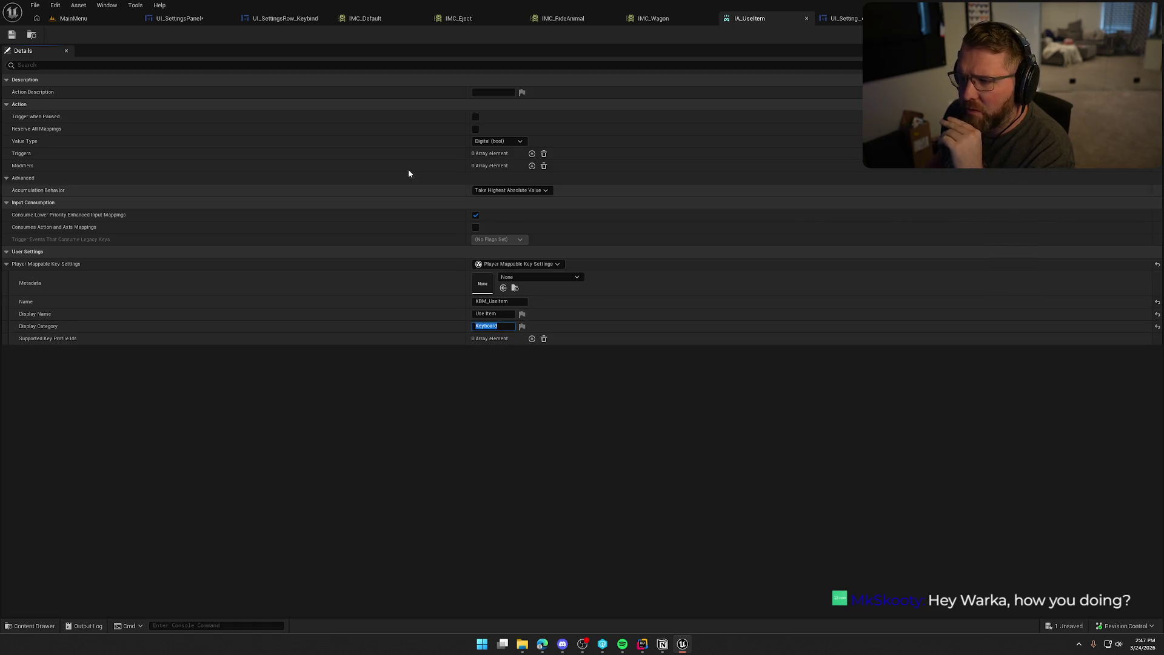
click(168, 20)
mouse_move(440, 361)
mouse_down()
mouse_move(631, 359)
mouse_move(319, 337)
mouse_up()
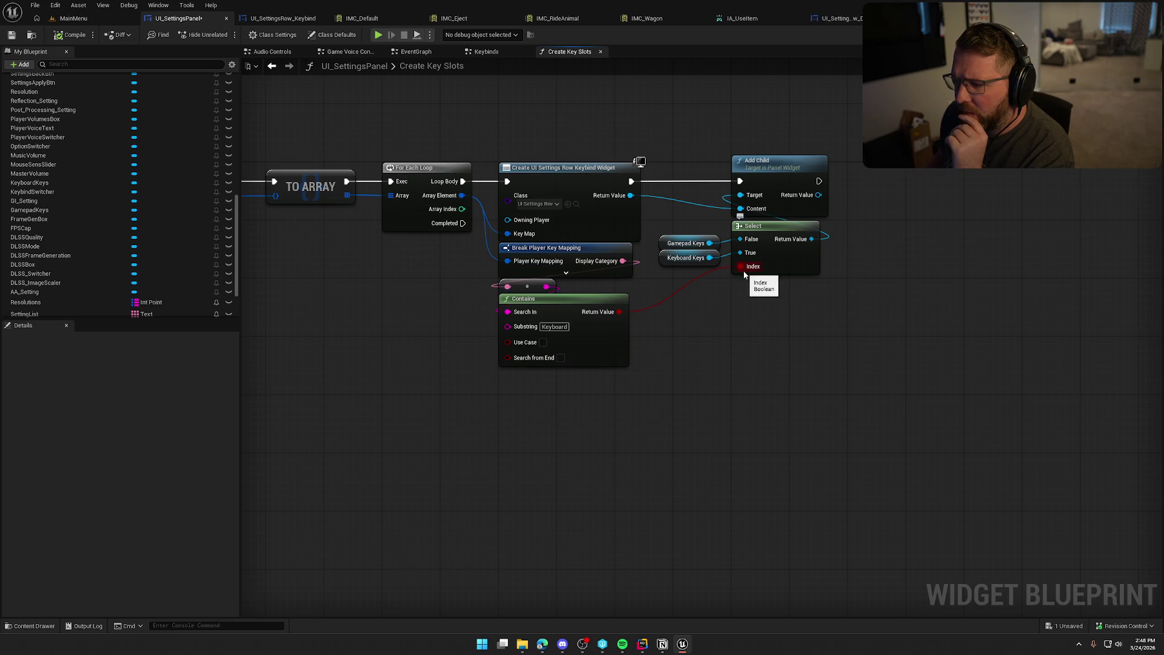
Step: Add a Print String node after TO ARRAY's execution output
drag(658, 258, 658, 257)
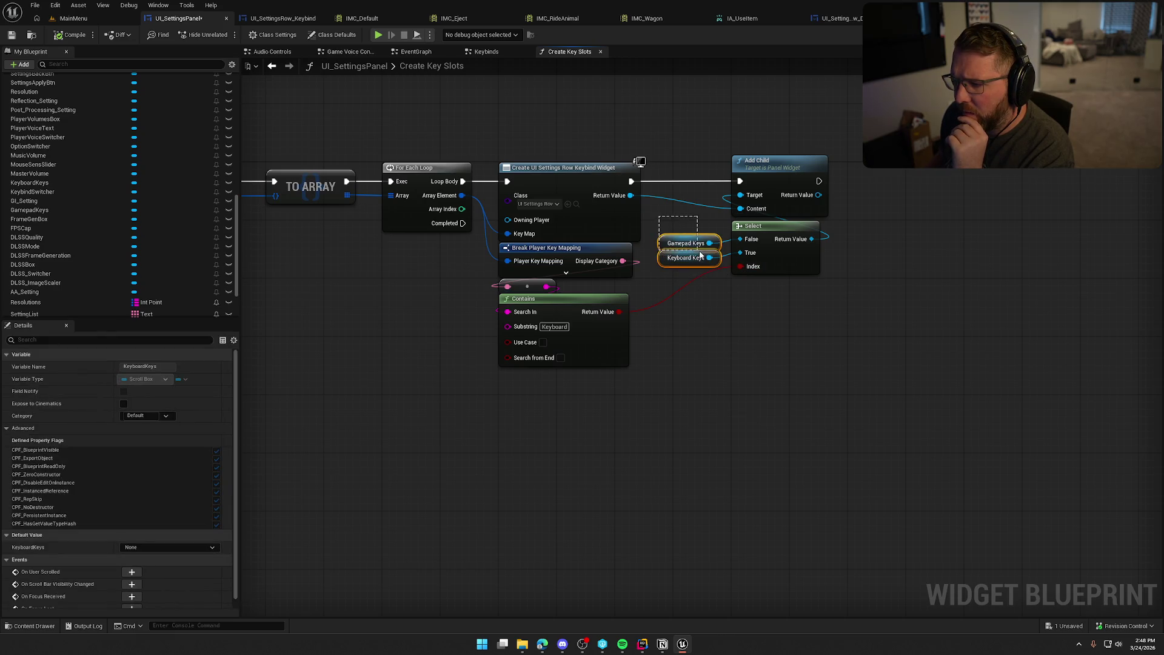
click(710, 330)
mouse_move(857, 436)
mouse_down()
mouse_move(405, 126)
mouse_move(416, 286)
mouse_move(474, 346)
mouse_move(496, 337)
mouse_up()
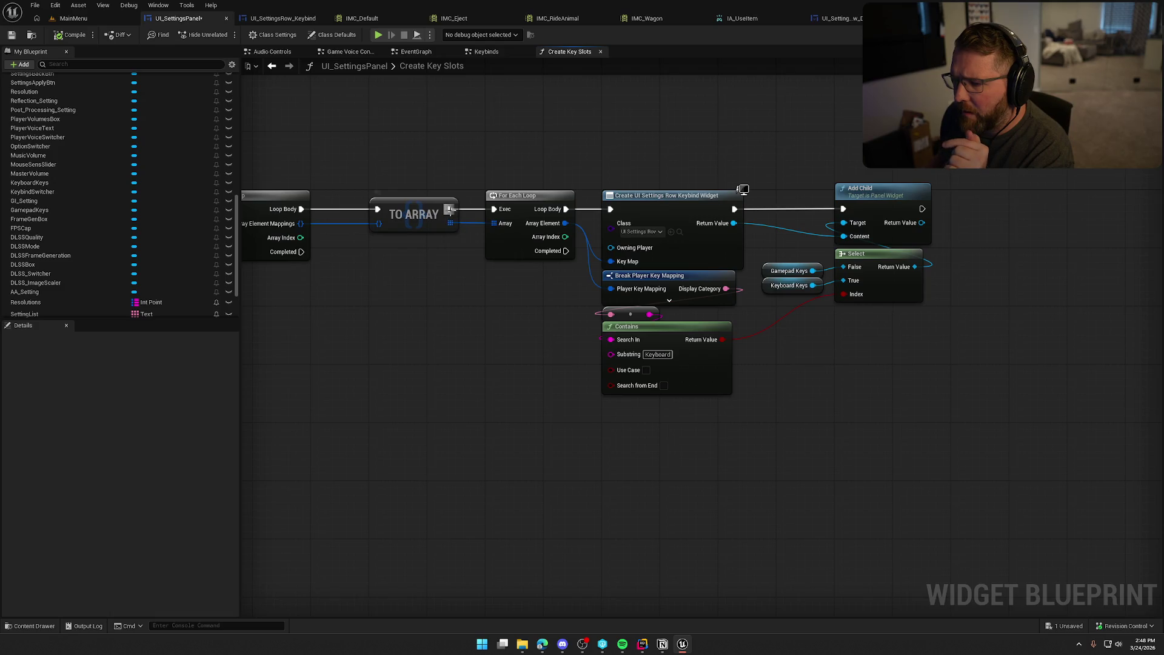
drag(449, 209, 428, 109)
text(prin)
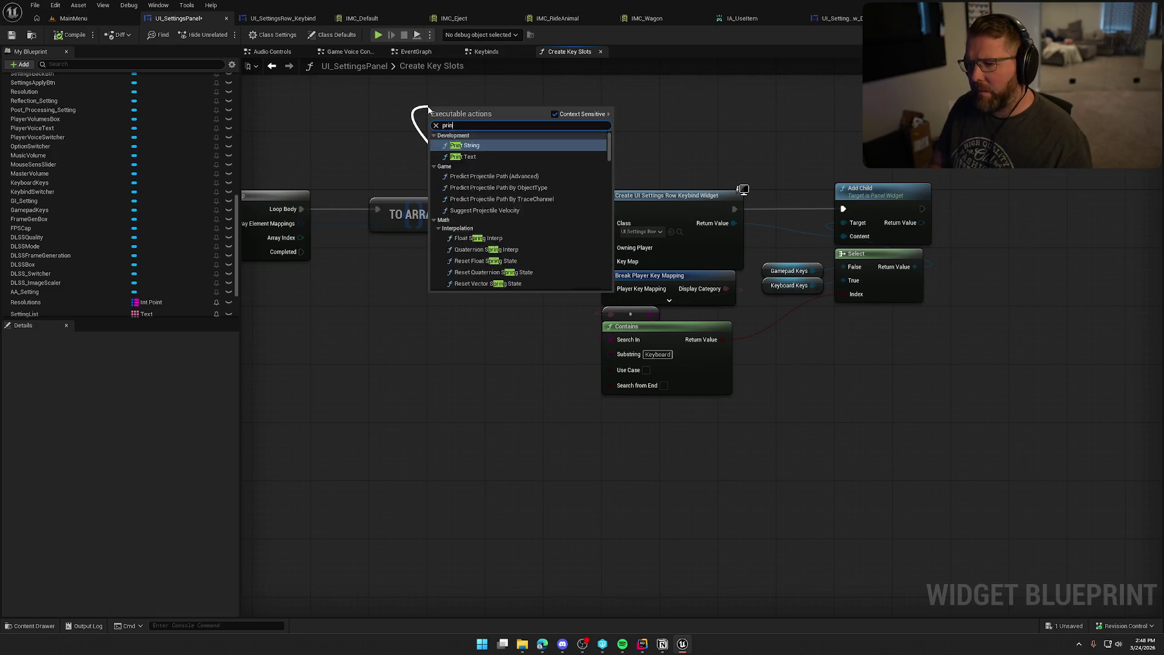
key(Return)
Step: Add a Length node on the mapping array and feed it into Print String's In String
drag(504, 408, 630, 465)
mouse_move(573, 286)
mouse_down()
mouse_move(535, 286)
mouse_move(573, 287)
mouse_move(439, 158)
mouse_up()
text(length)
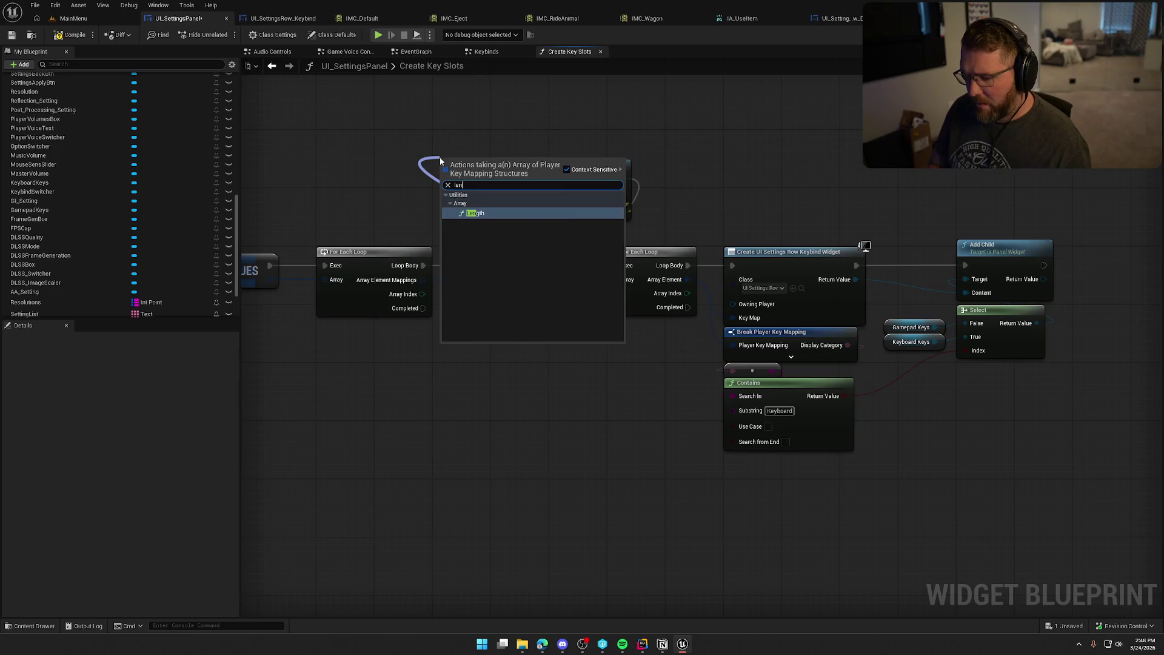
key(Return)
mouse_move(582, 165)
mouse_down()
mouse_move(632, 70)
mouse_move(532, 172)
mouse_up()
Step: Set Print String's text colour to orange, then test-run the game and stop it
click(596, 178)
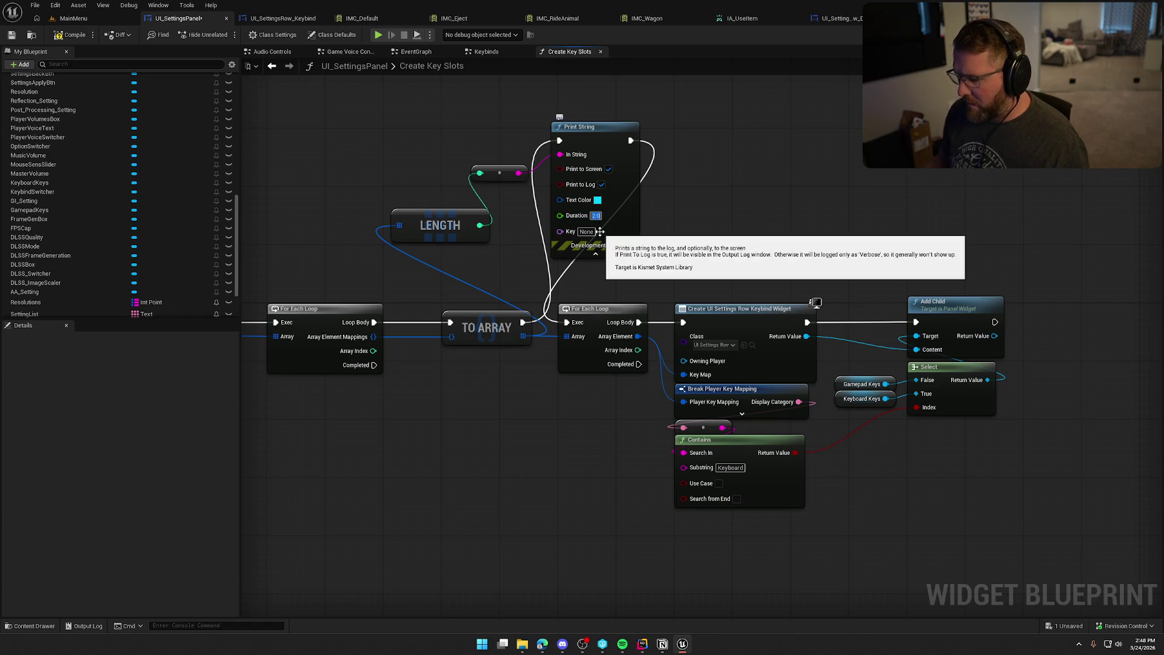
click(597, 199)
click(780, 407)
click(732, 431)
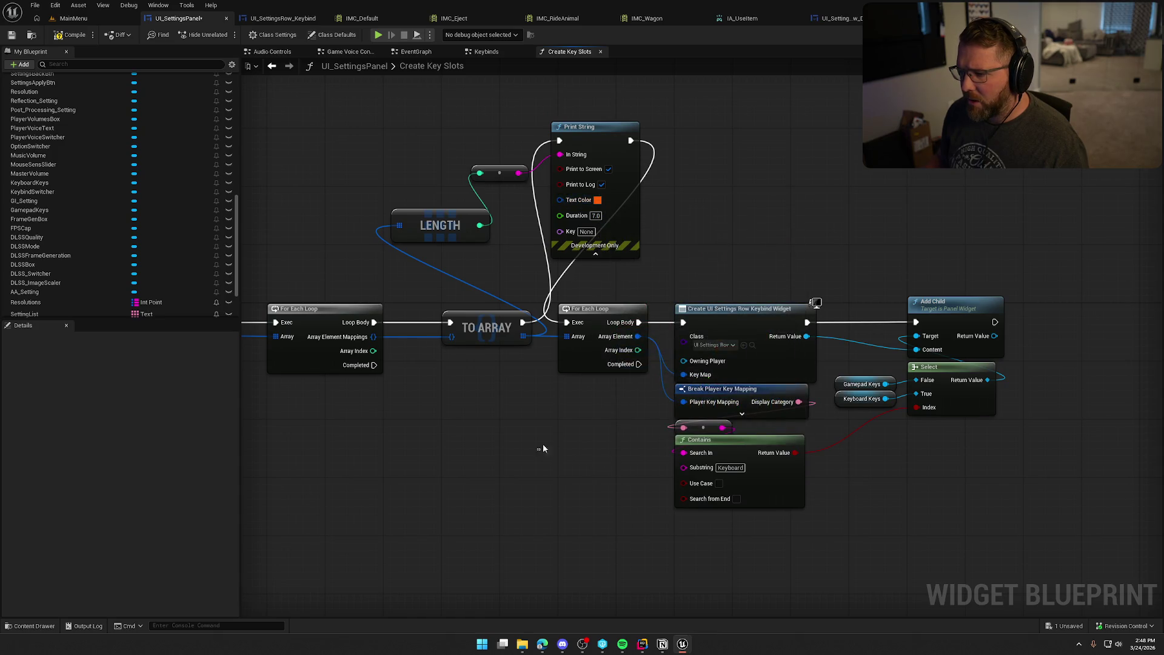
click(73, 18)
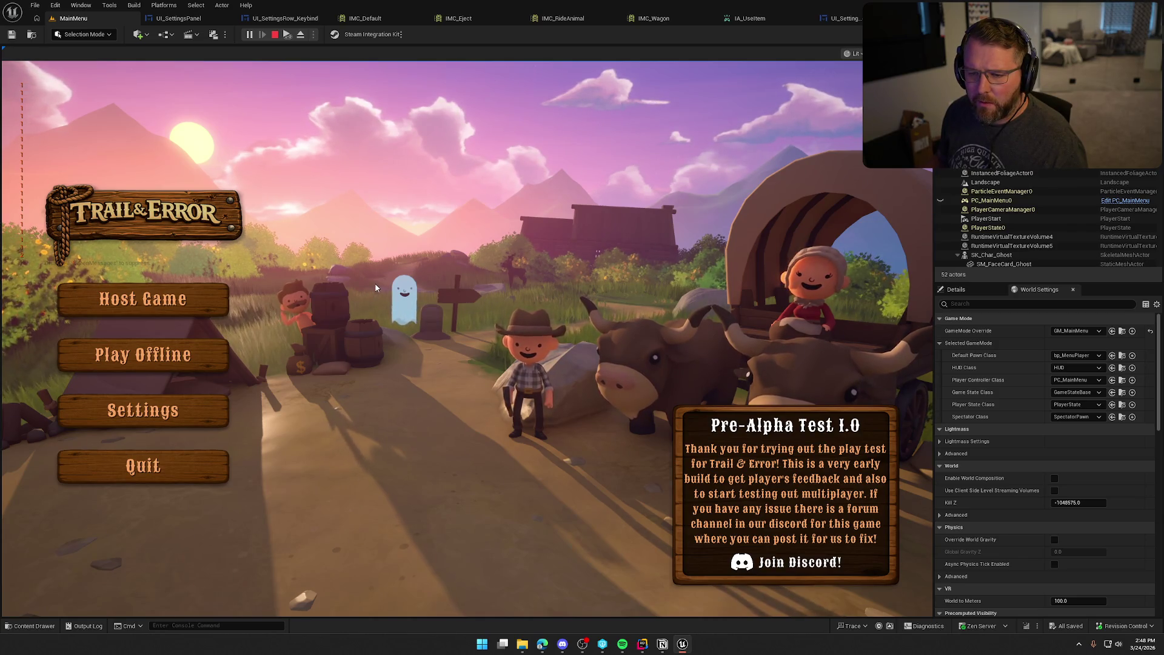
key(Escape)
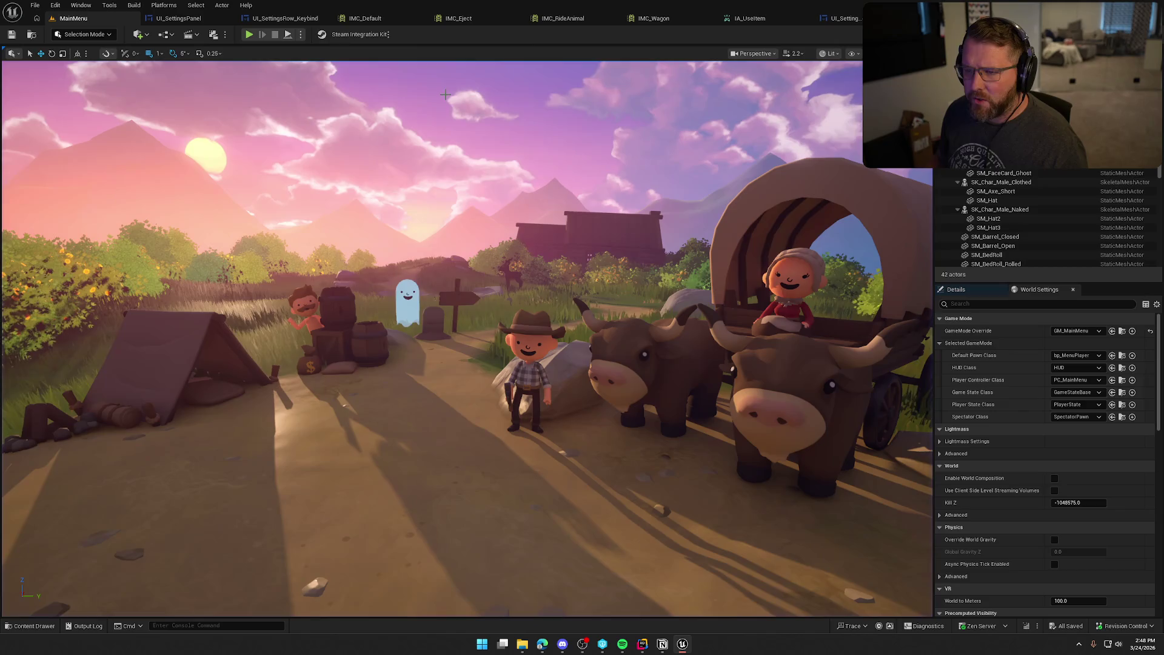
Step: Feed the mapping's Display Category into Print String's In String instead of the length
click(178, 18)
mouse_move(326, 220)
mouse_down()
mouse_move(343, 152)
mouse_move(665, 137)
mouse_move(448, 153)
mouse_up()
mouse_move(621, 337)
mouse_down()
mouse_move(515, 339)
mouse_move(569, 359)
mouse_move(596, 419)
mouse_up()
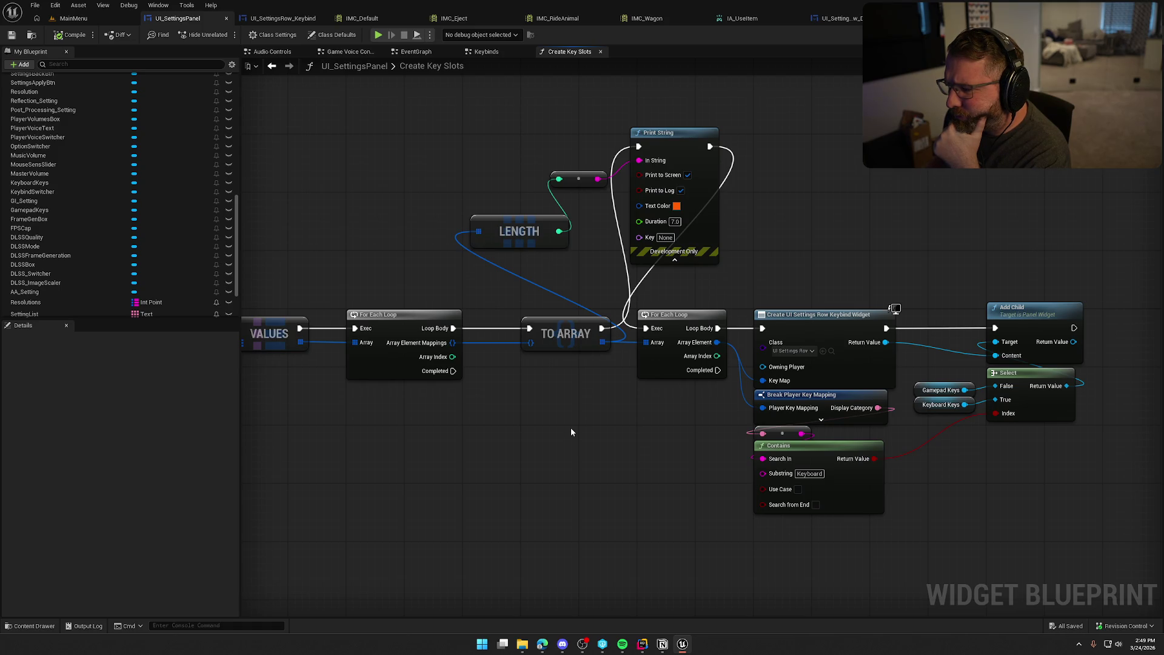
mouse_move(574, 424)
mouse_down()
mouse_move(535, 340)
mouse_move(555, 389)
mouse_up()
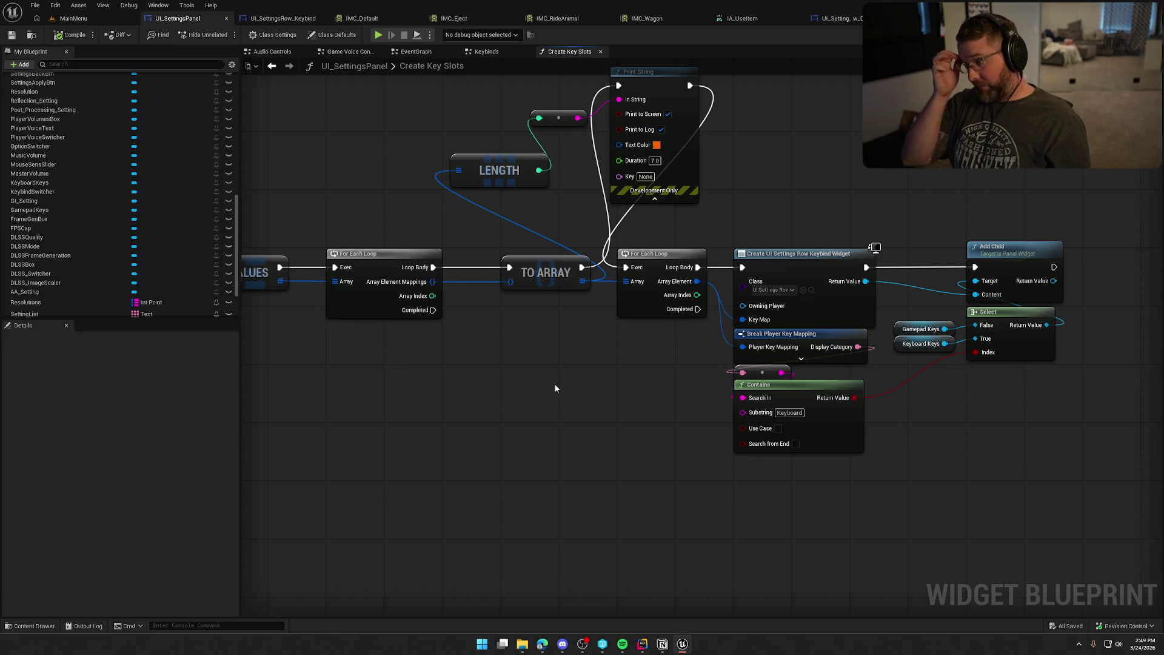
click(818, 338)
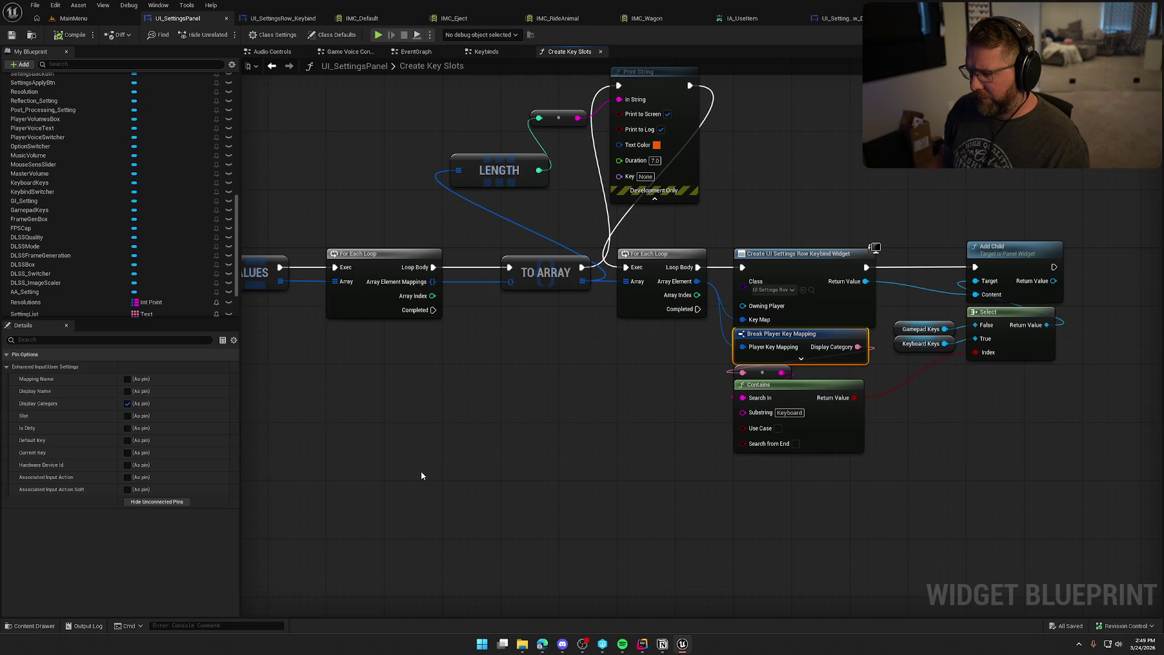
drag(684, 384, 692, 456)
mouse_move(794, 445)
mouse_down()
mouse_move(545, 187)
mouse_move(626, 172)
mouse_up()
Step: Wire TO ARRAY directly into the second For Each Loop, run Print String after Add Child, and return to MainMenu
click(363, 132)
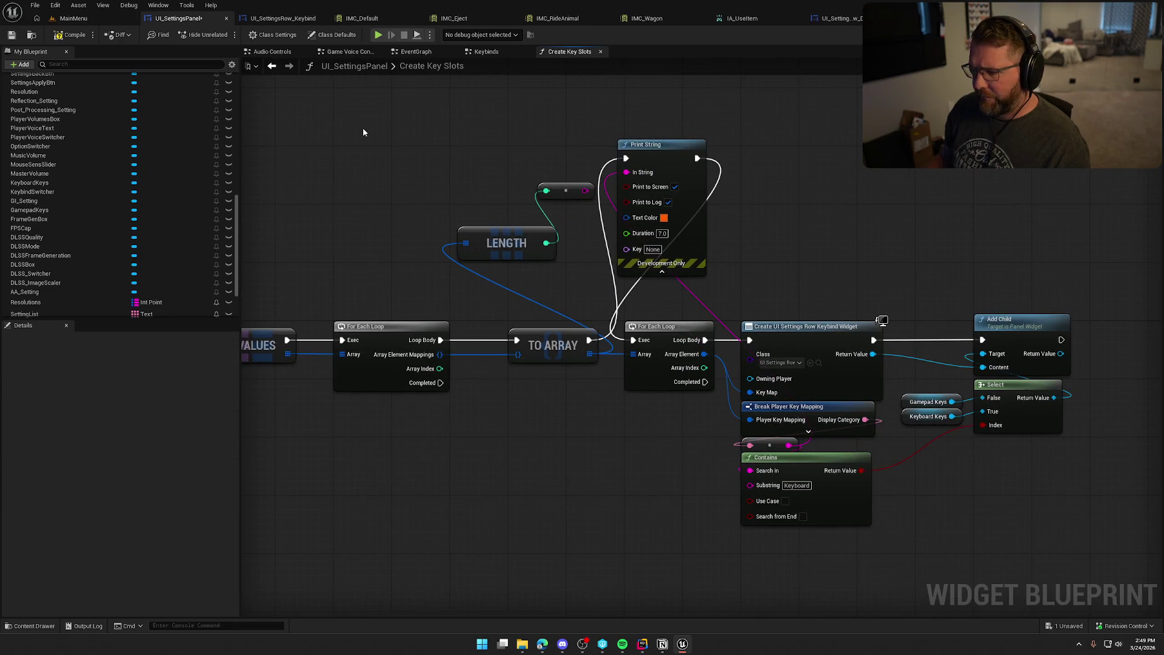
drag(590, 339, 649, 346)
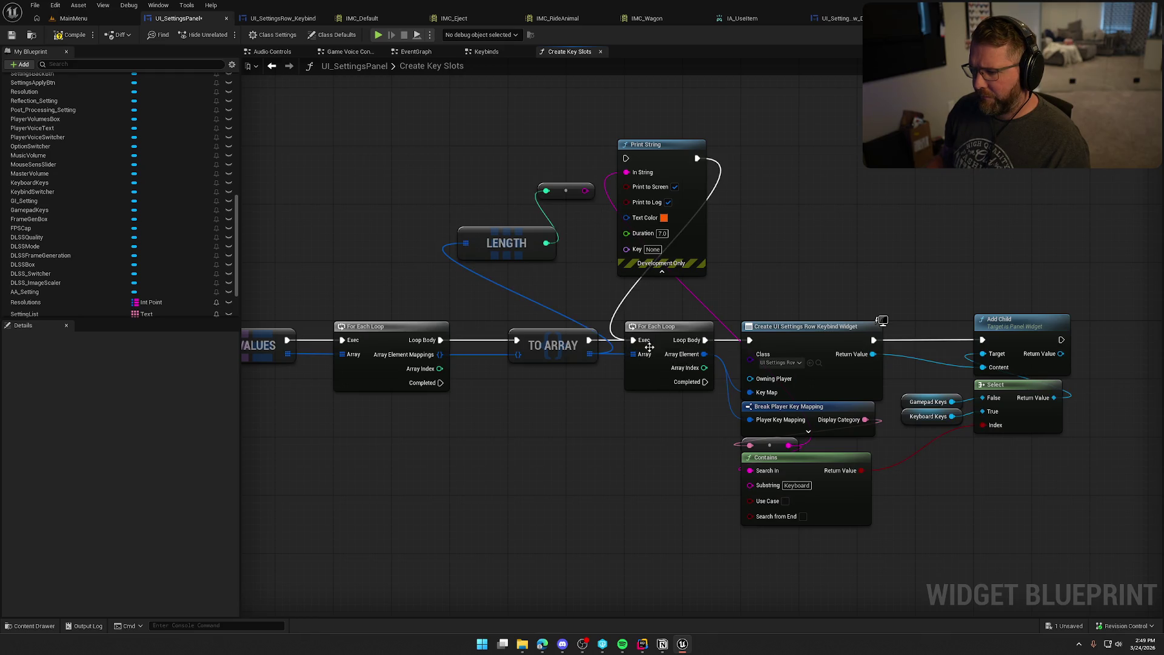
mouse_move(714, 163)
mouse_down()
mouse_move(657, 150)
mouse_move(925, 152)
mouse_up()
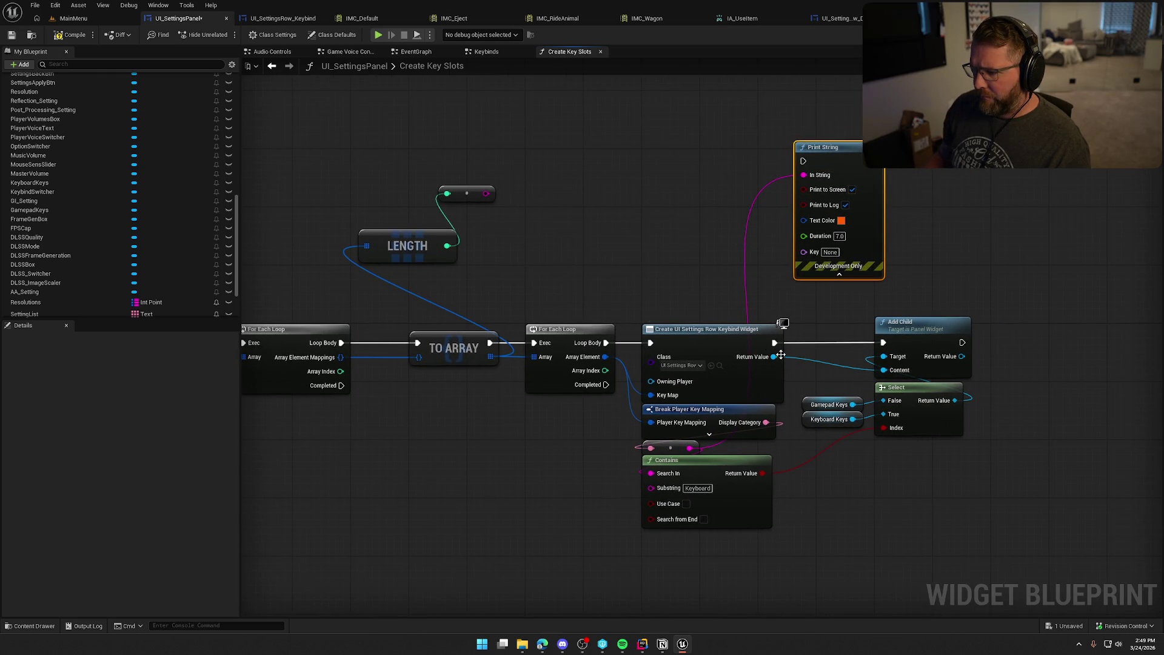
drag(837, 149, 1047, 250)
mouse_move(962, 342)
mouse_down()
mouse_move(1014, 263)
mouse_move(1037, 331)
mouse_move(1015, 333)
mouse_move(850, 228)
mouse_up()
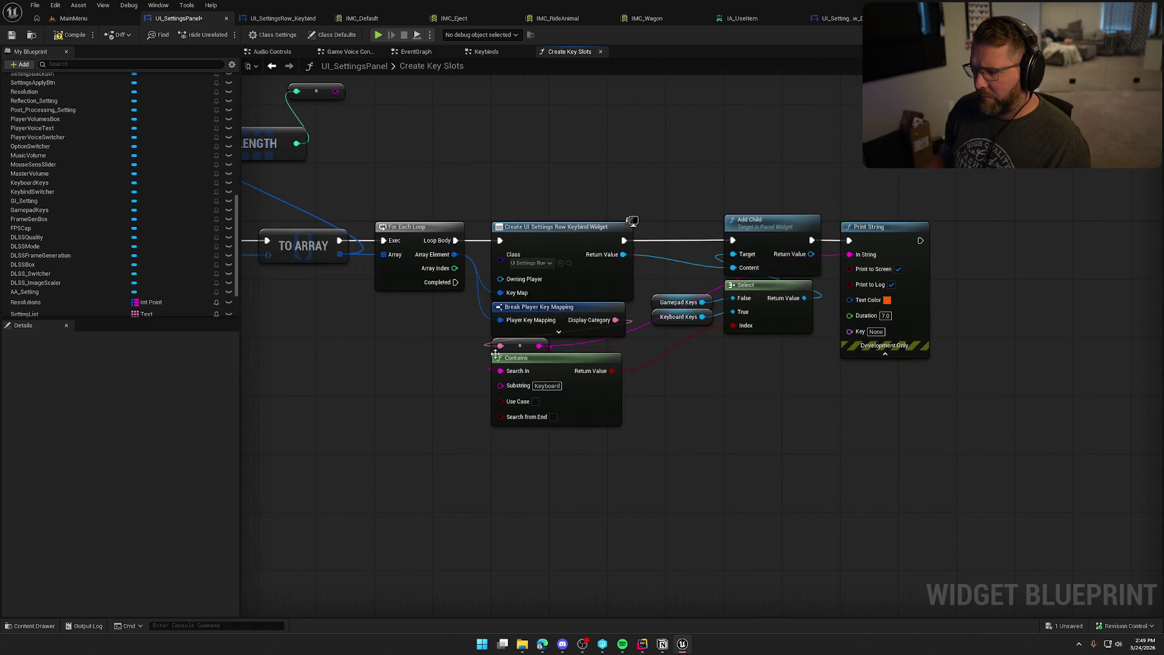
click(112, 19)
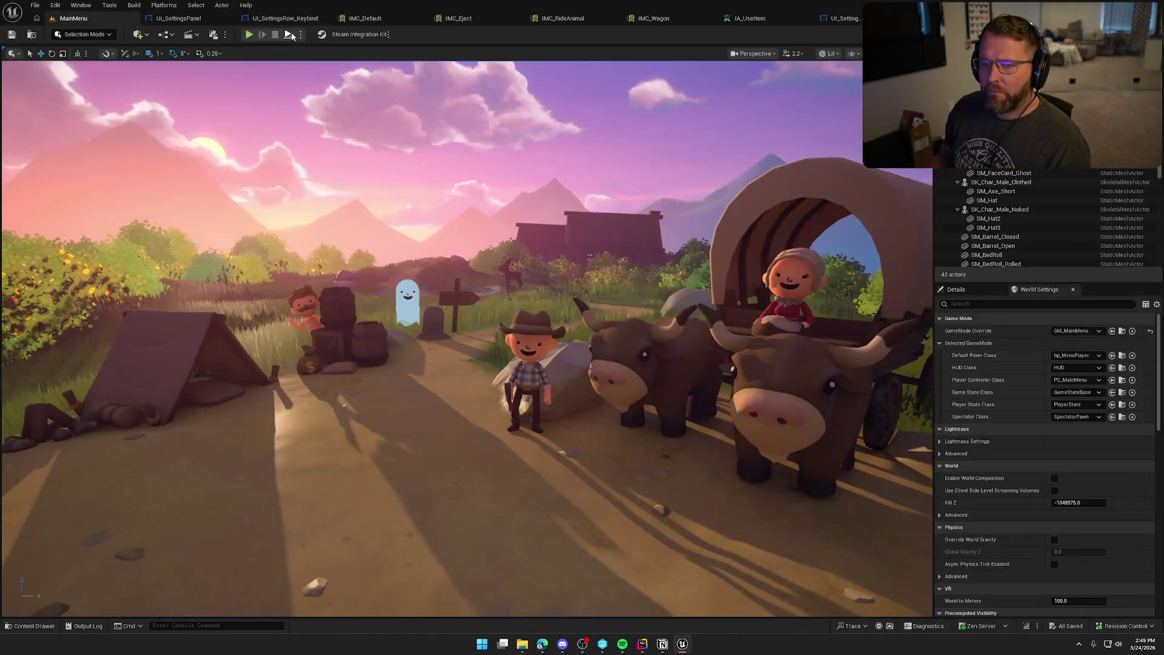
Step: After a quick test play, enable Break Player Key Mapping's Mapping Name pin and print it
click(251, 35)
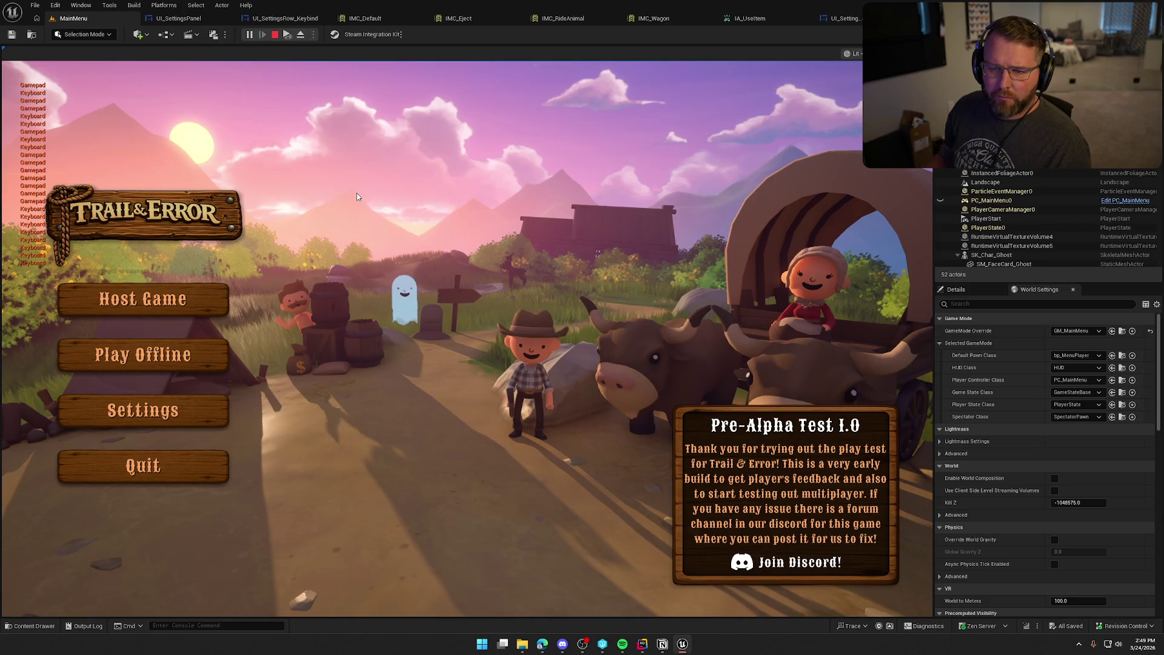
key(Escape)
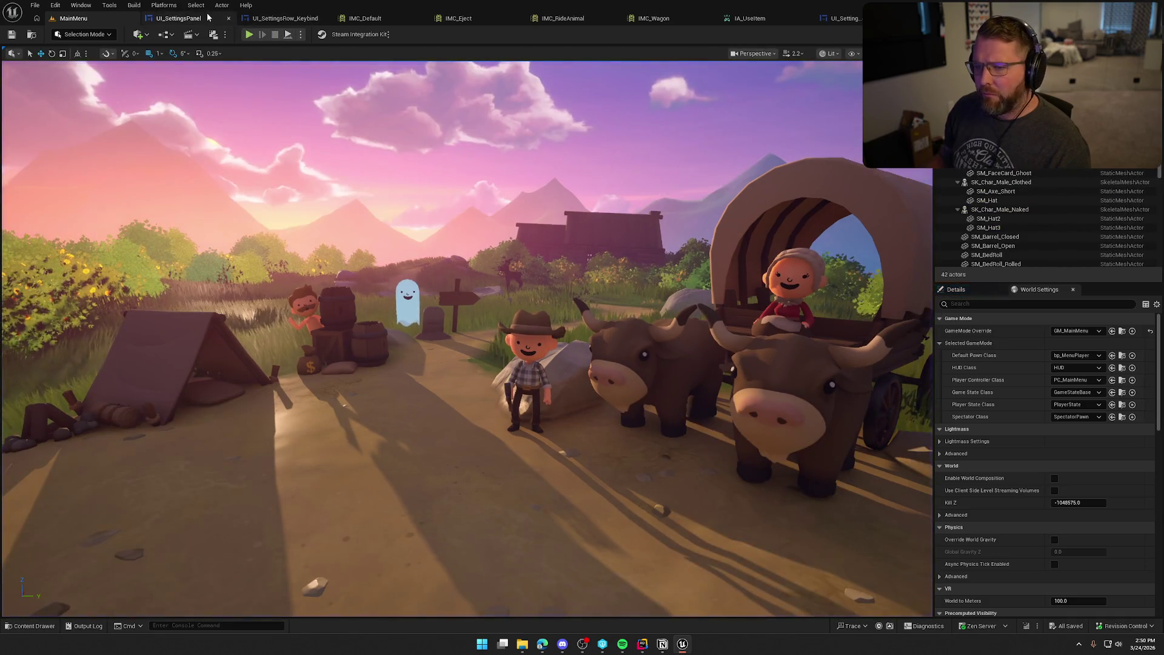
click(177, 19)
click(600, 289)
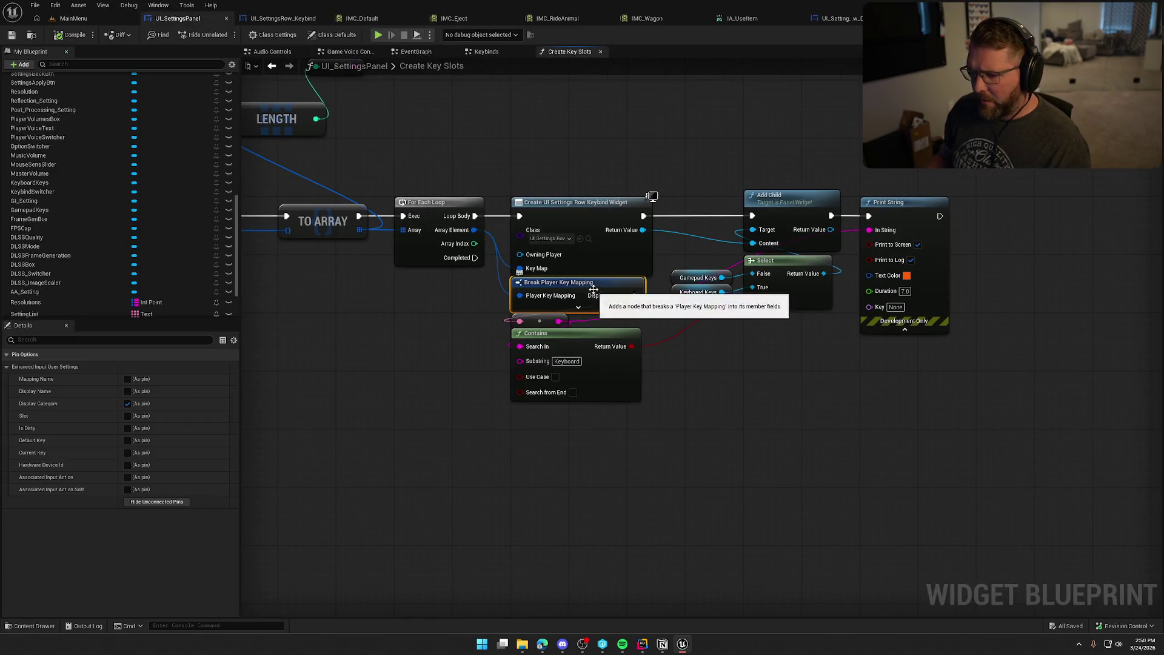
click(127, 379)
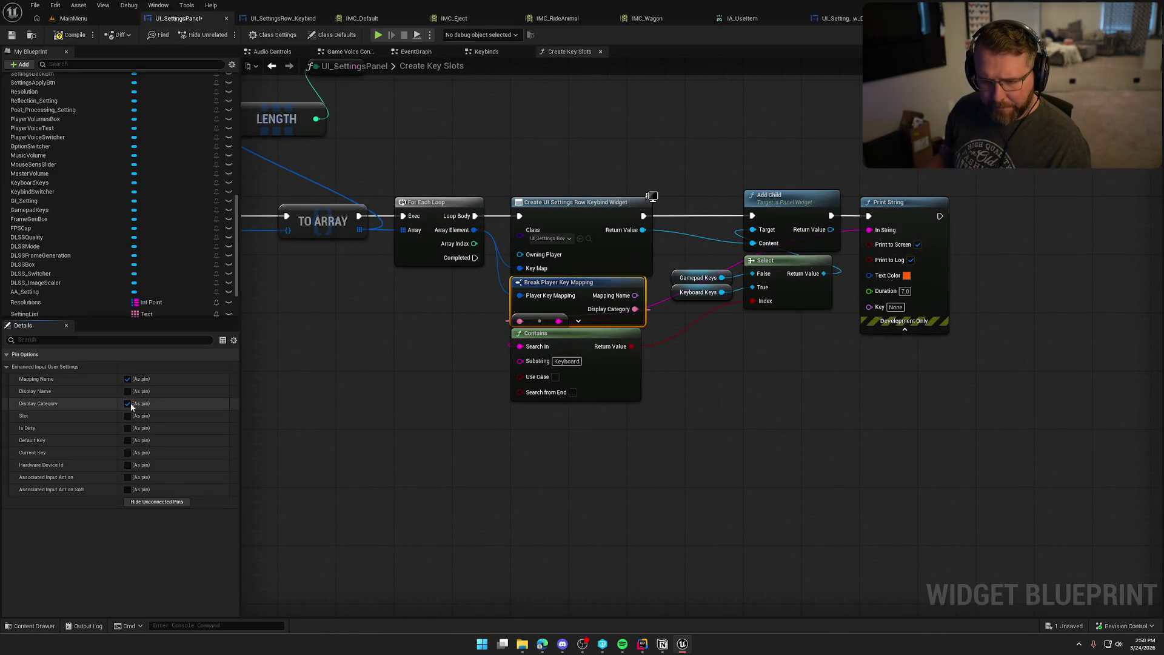
mouse_move(635, 295)
mouse_down()
mouse_move(864, 272)
mouse_move(871, 231)
mouse_up()
mouse_move(715, 241)
mouse_down()
mouse_move(757, 137)
mouse_move(798, 159)
mouse_up()
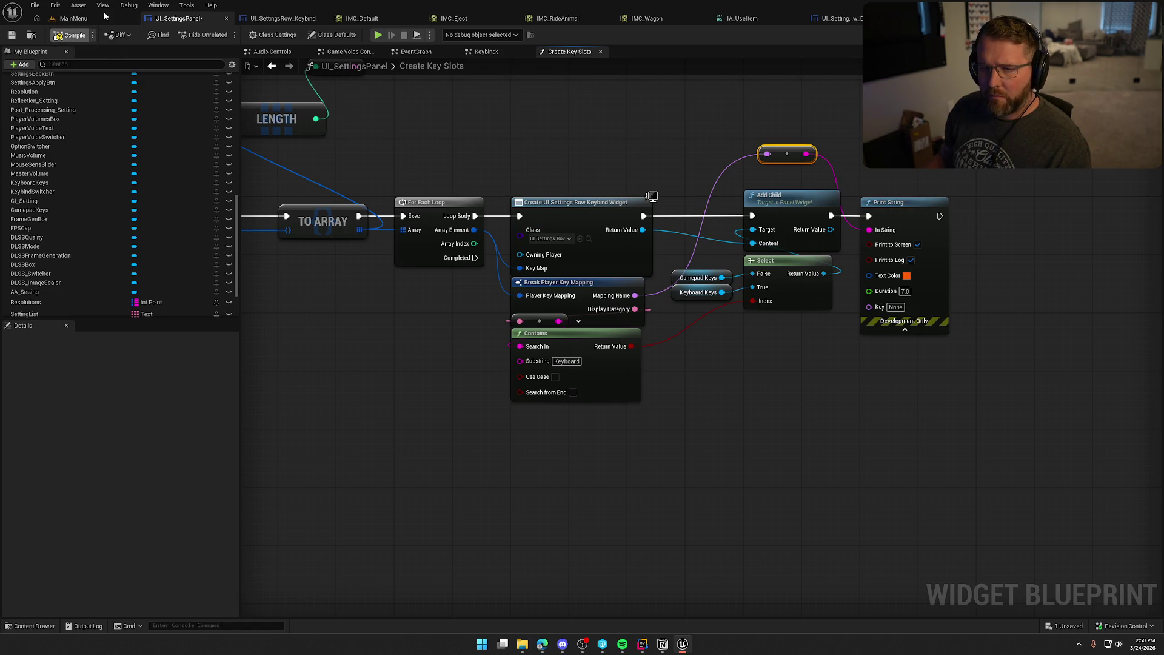
Step: Test-play the main menu, stop it with Esc, then bring up IMC_Default and IMC_RideAnimal
click(105, 16)
click(261, 29)
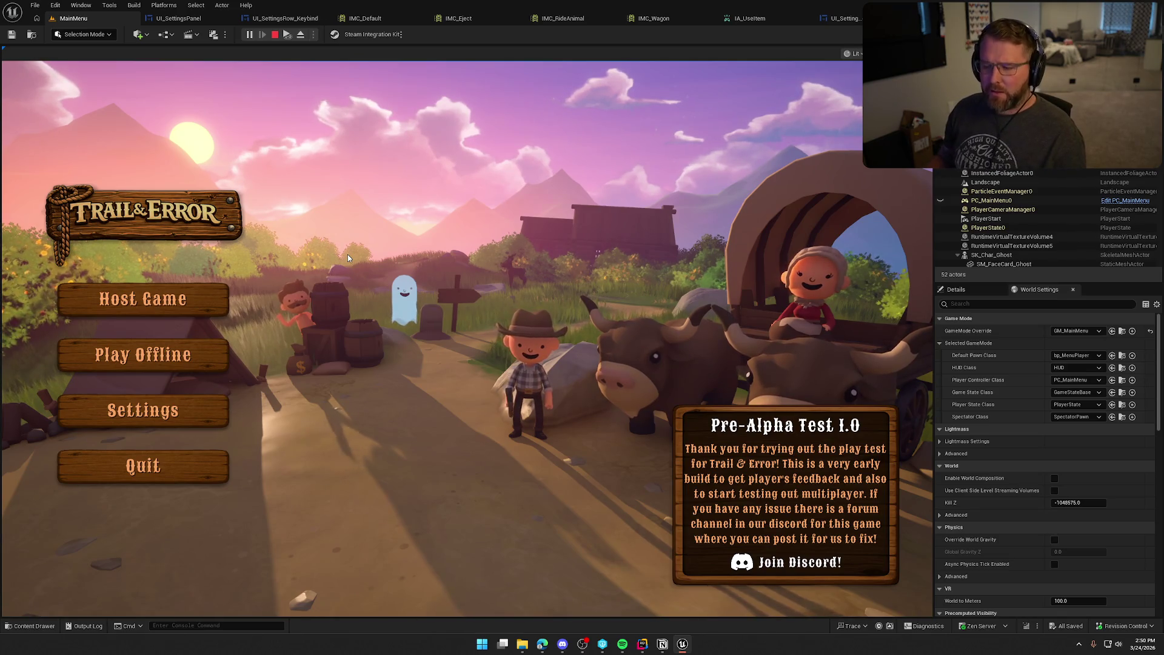
key(Escape)
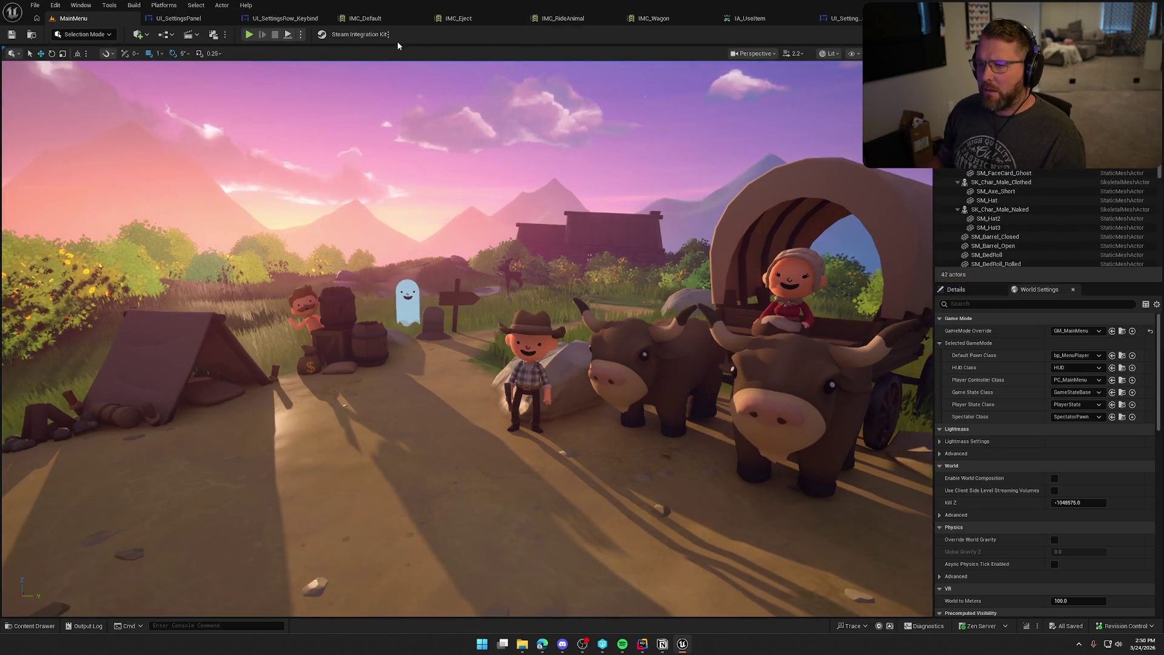
click(360, 19)
click(550, 18)
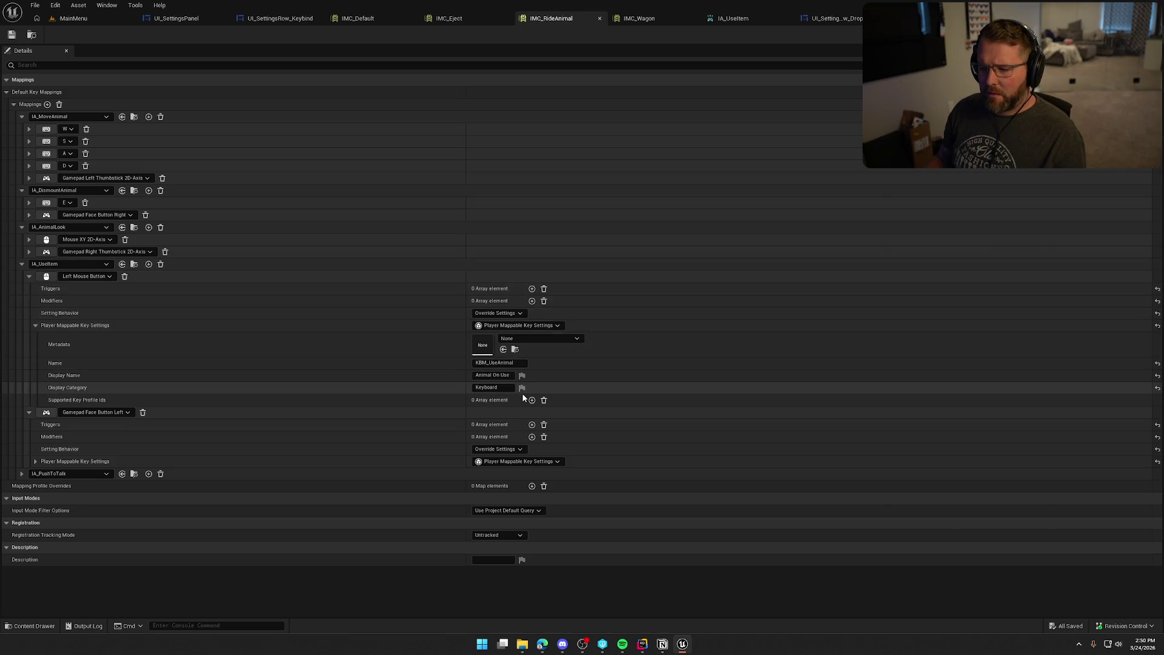
Step: Compare the key mappings in IMC_Eject, IMC_Wagon, IMC_RideAnimal and IMC_Default
click(452, 24)
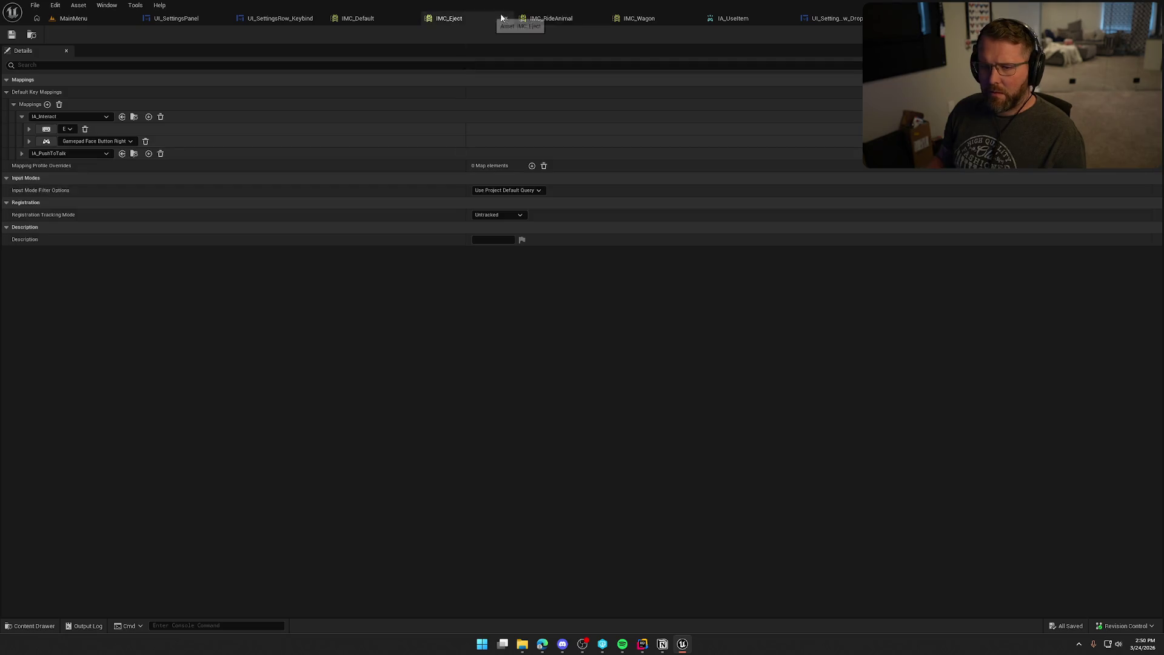
click(638, 22)
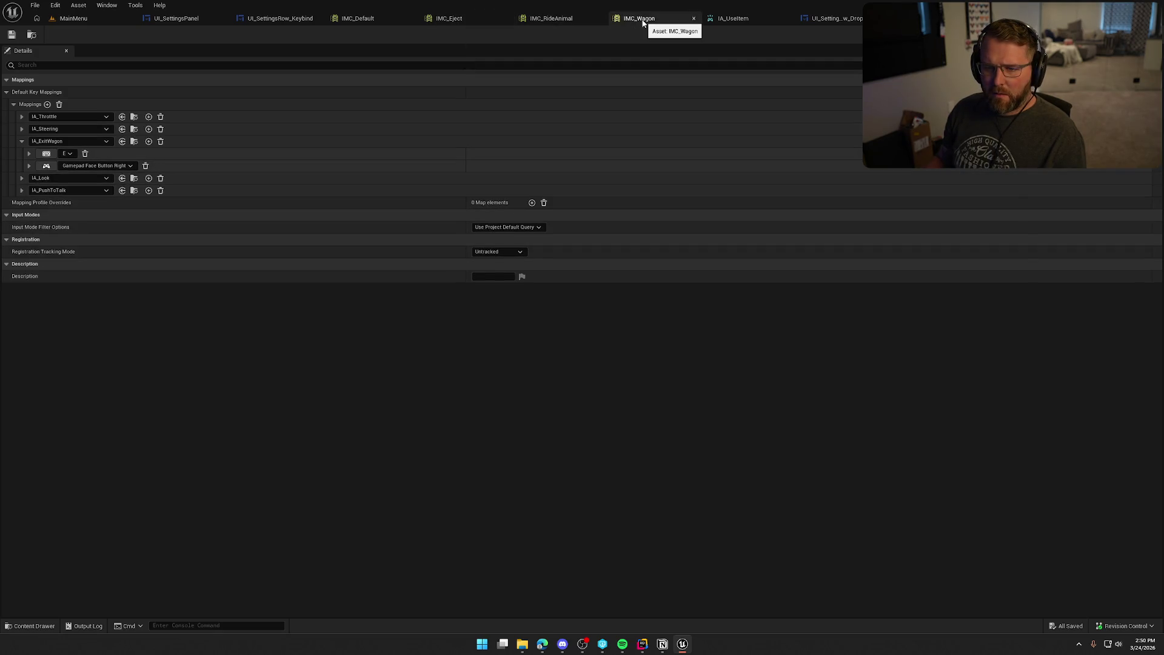
click(554, 20)
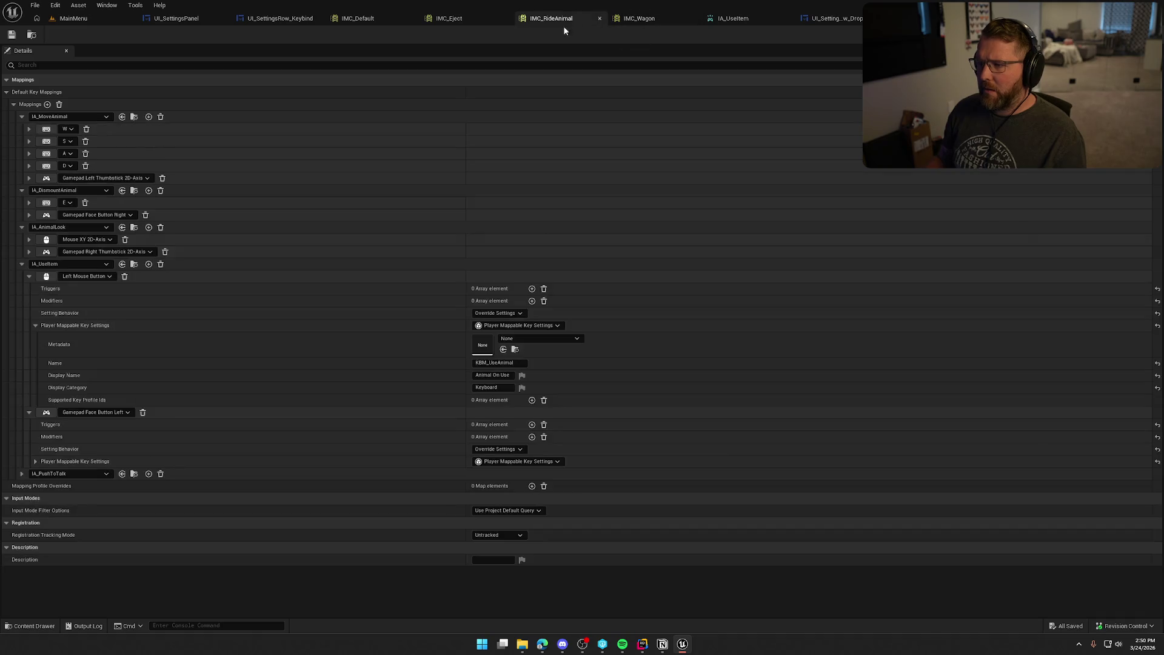
click(450, 21)
click(358, 19)
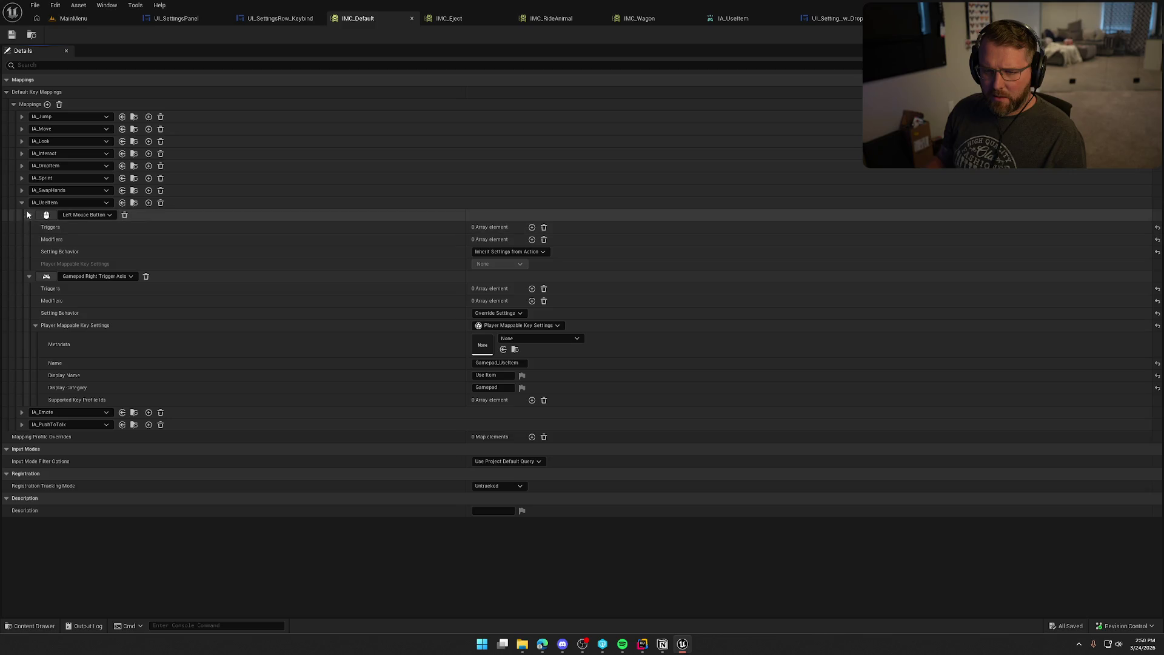
Step: In IMC_Default, try Override Settings on Left Mouse Button, restore Inherit Settings from Action, then check IA_UseItem
click(29, 216)
click(30, 228)
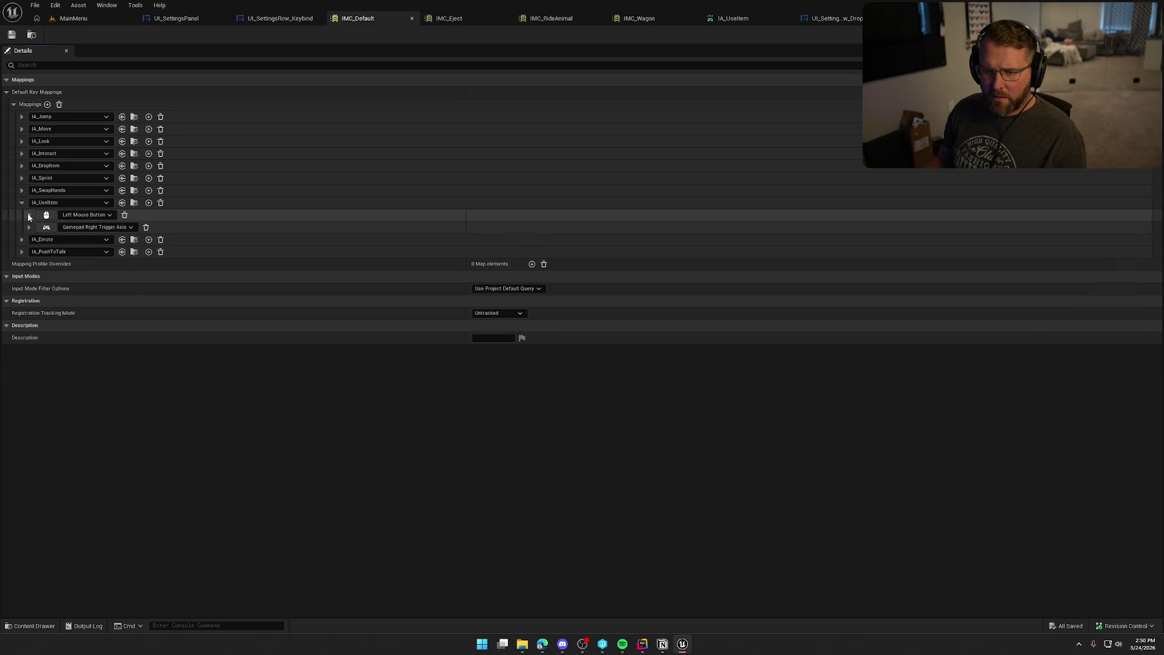
click(29, 215)
click(504, 254)
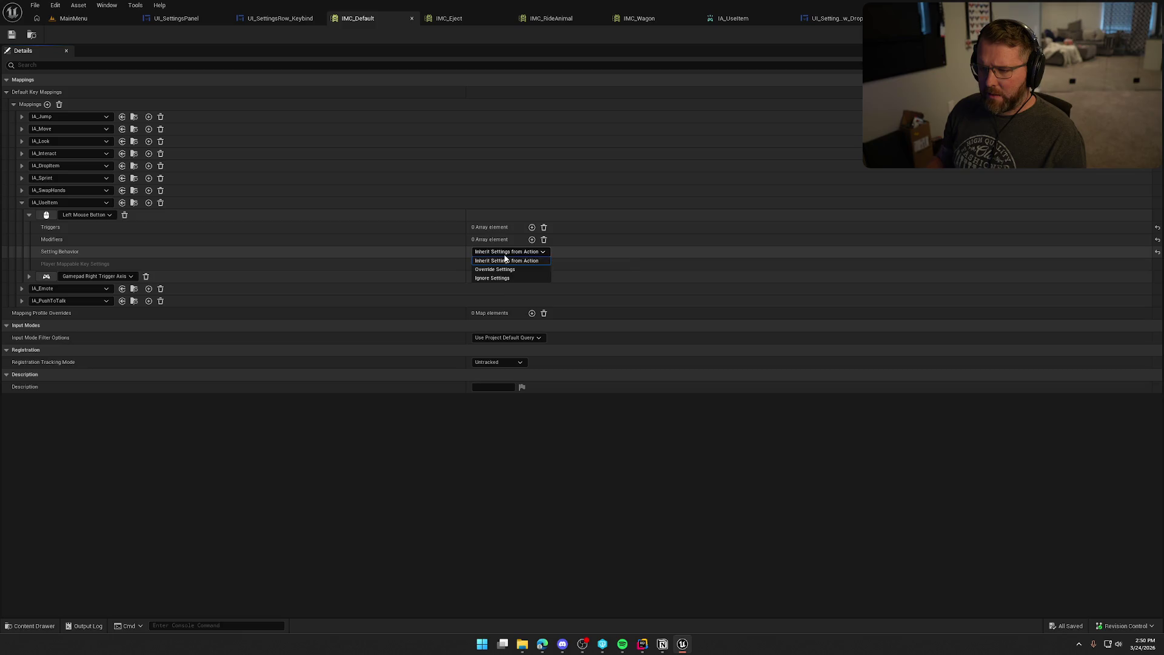
click(525, 269)
click(509, 251)
click(503, 261)
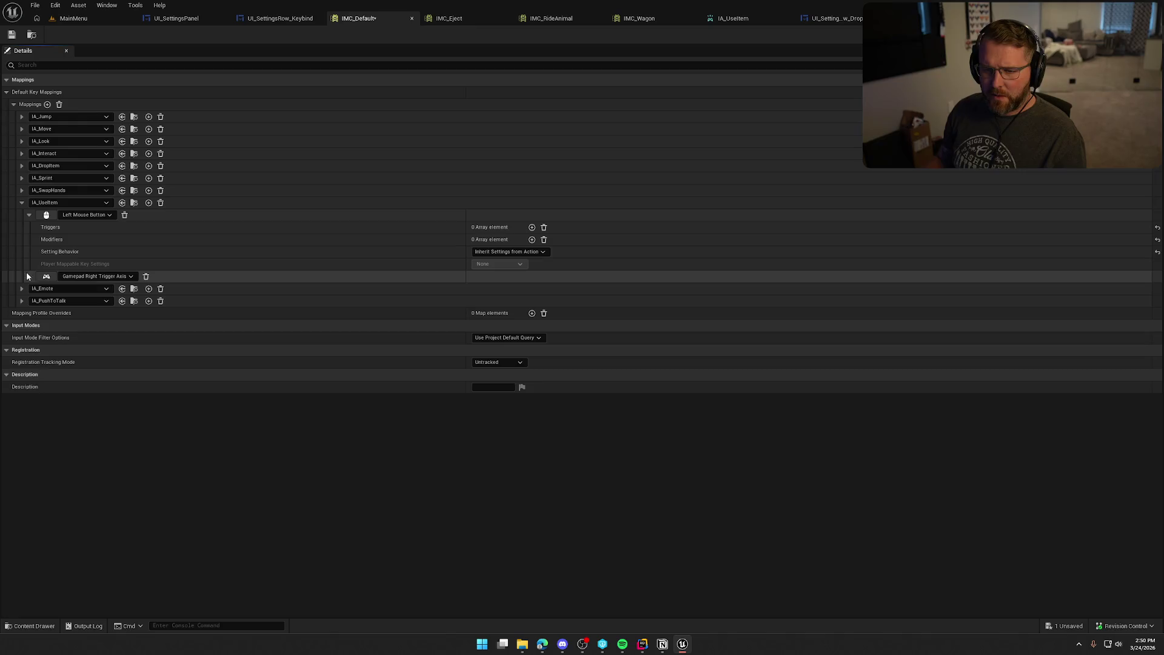
click(28, 275)
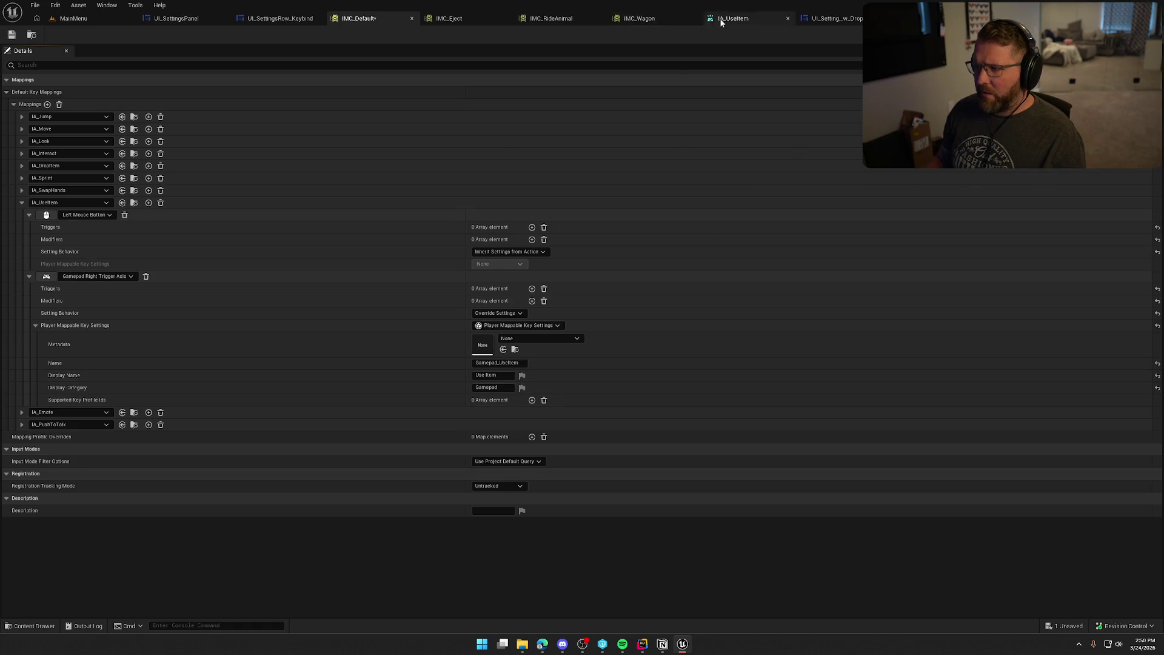
click(741, 22)
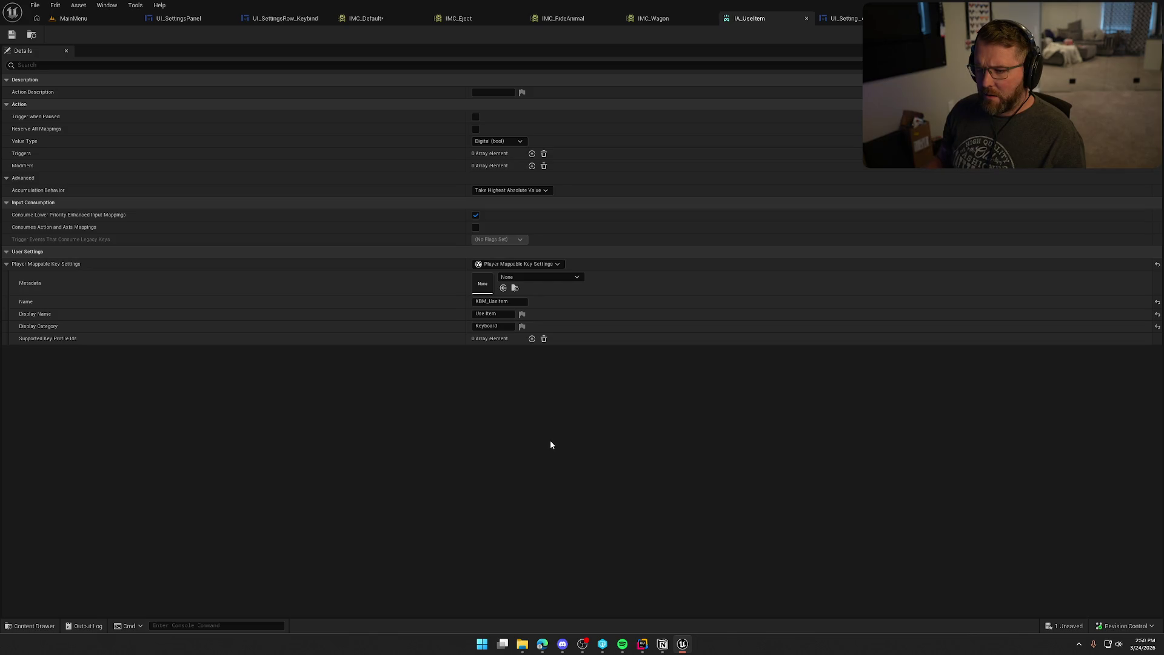
click(285, 18)
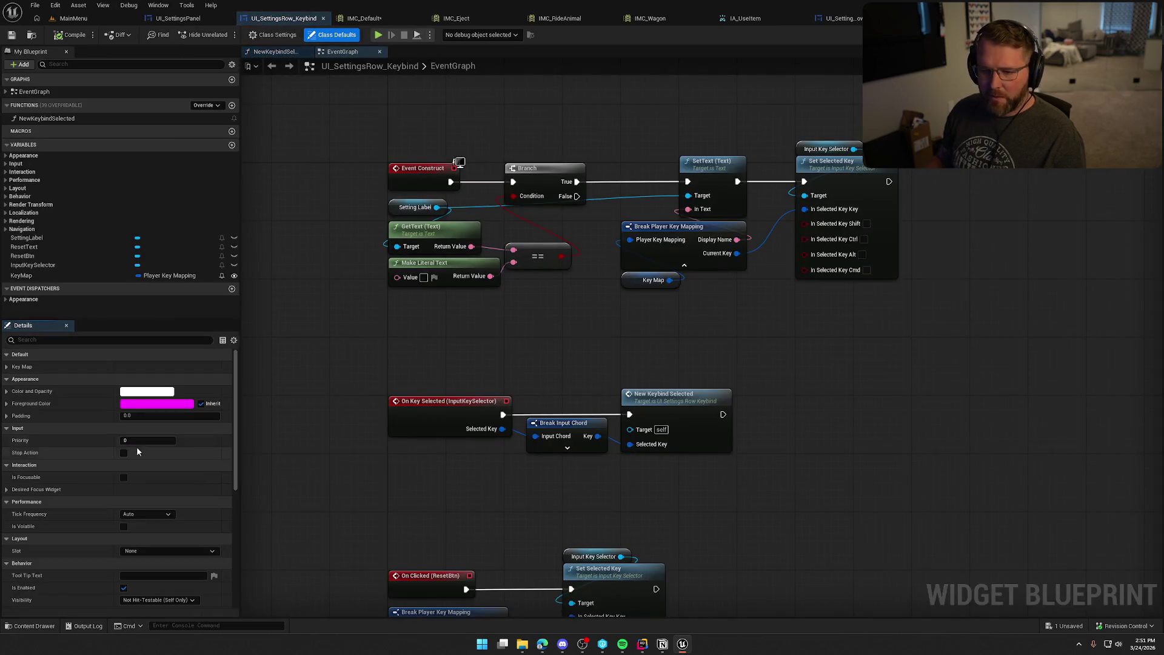
Step: Inspect the KeyMap variable's default Key Map fields, then go back via IMC_Default to UI_SettingsPanel
click(53, 277)
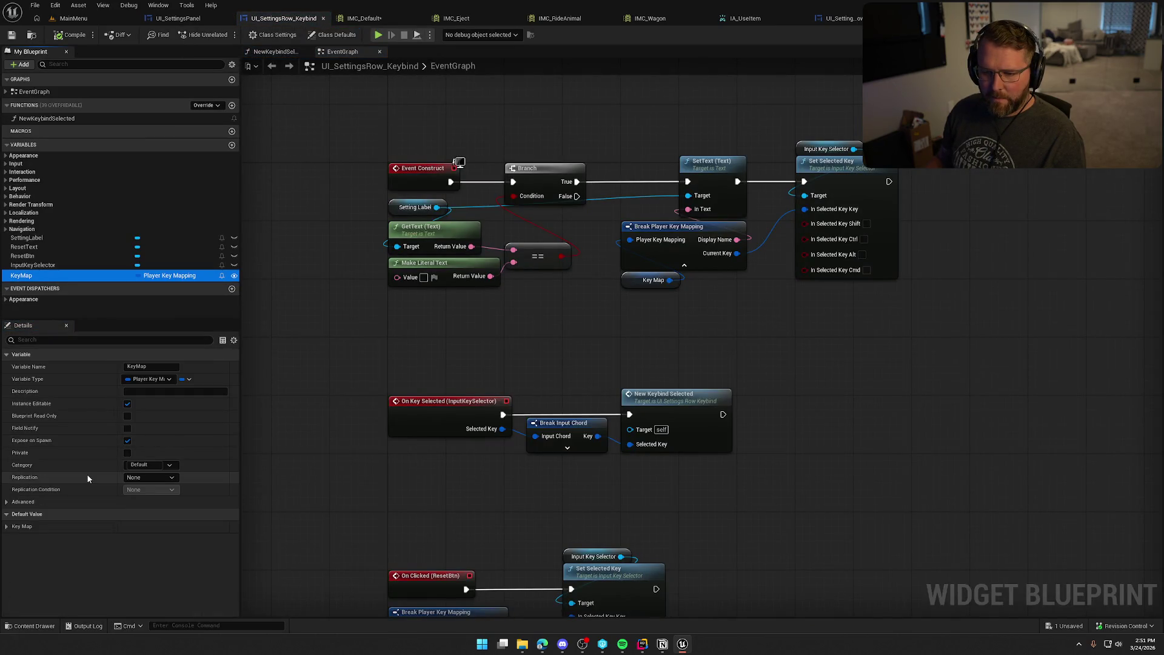
click(76, 527)
scroll(75, 526, down, 2)
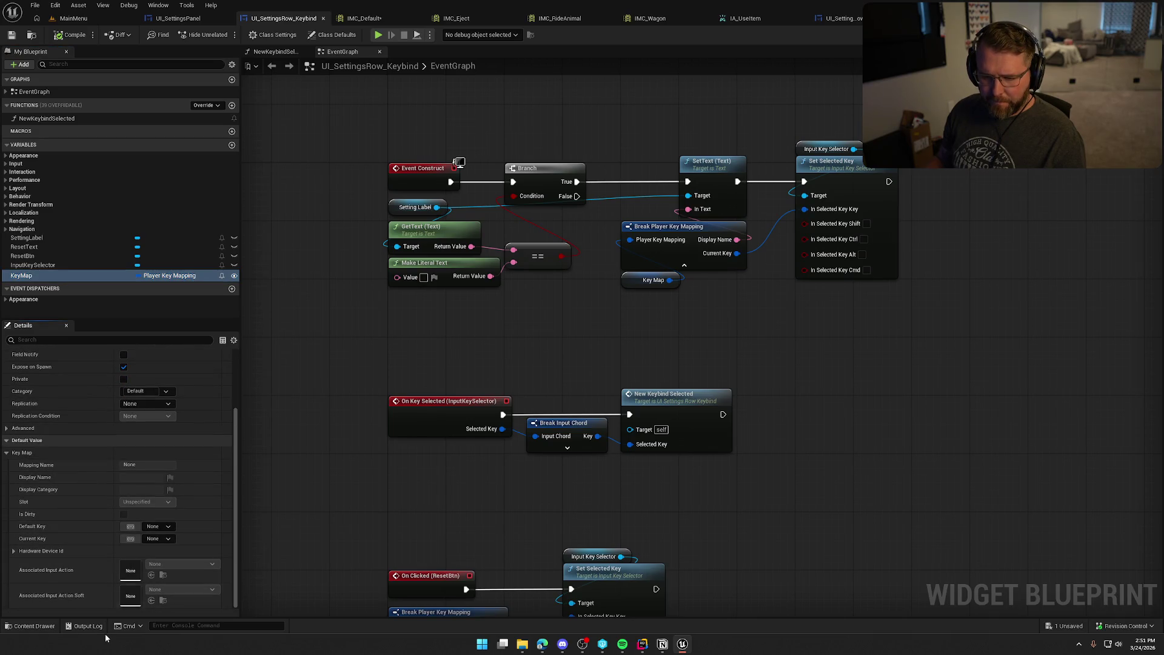
scroll(86, 561, up, 2)
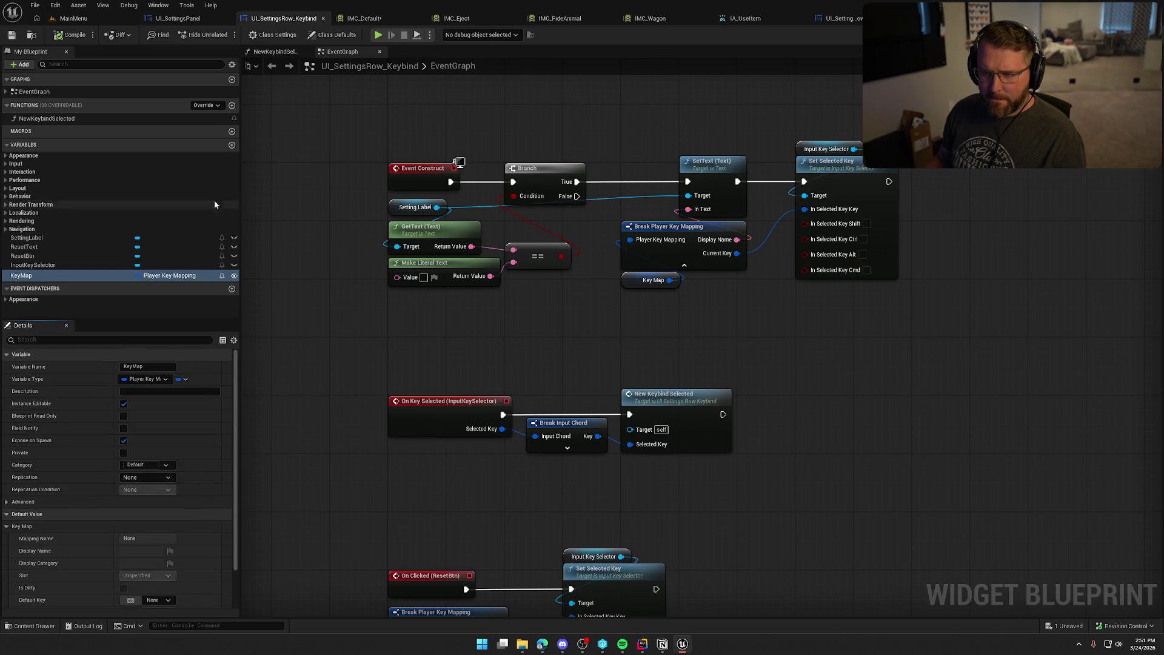
click(365, 21)
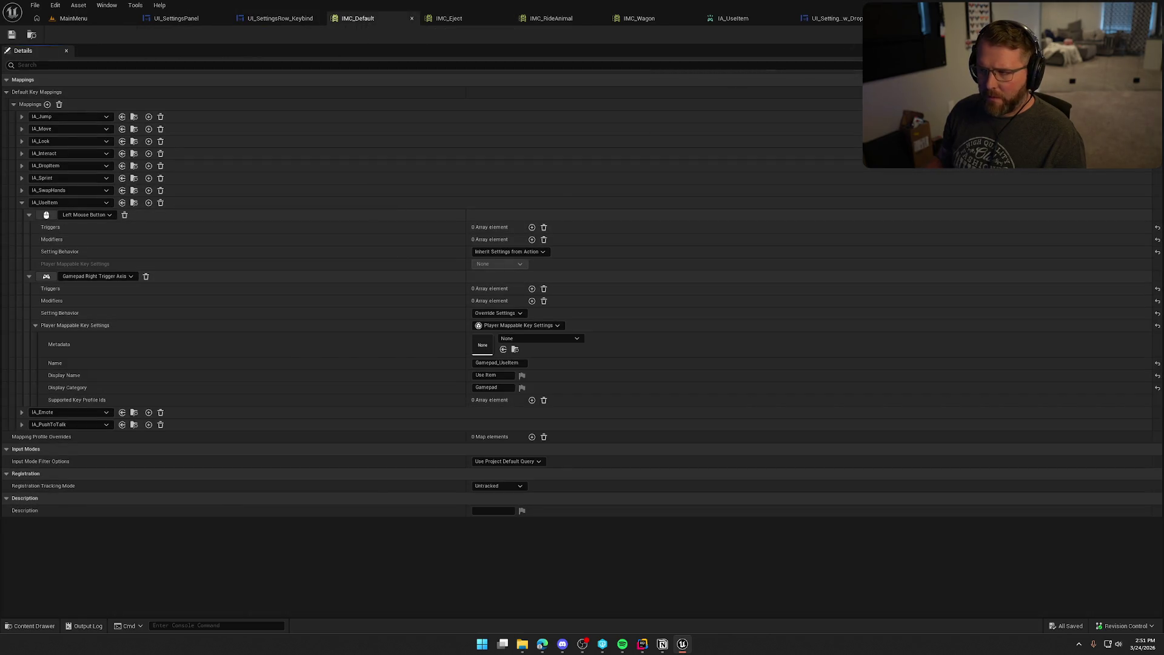
click(181, 18)
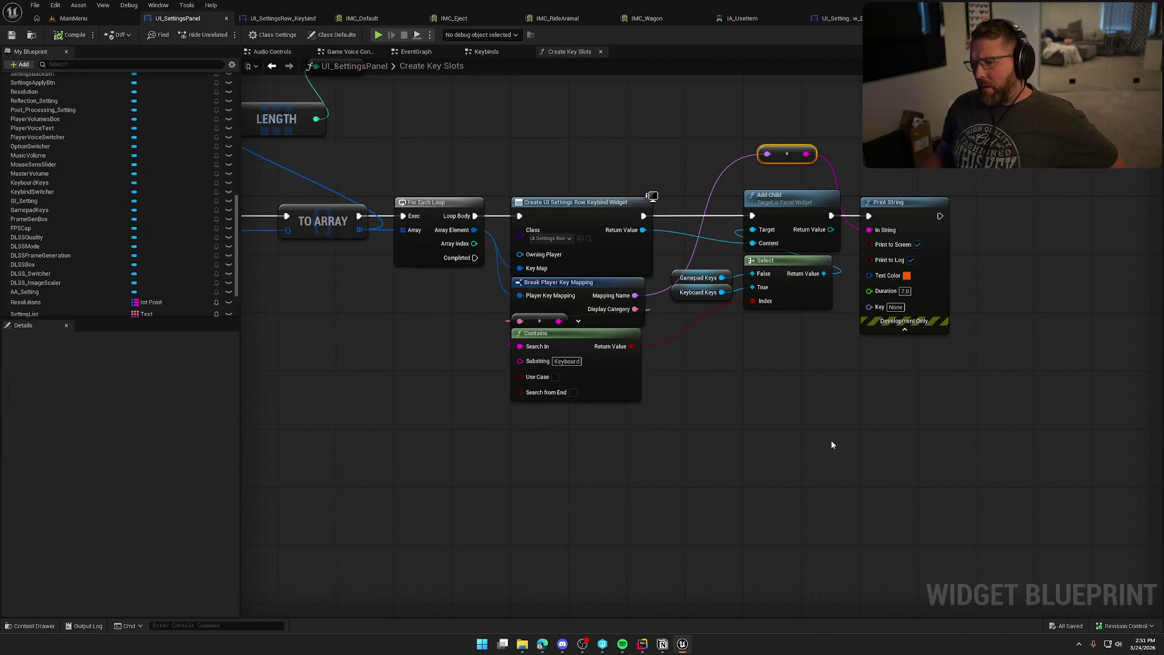
Step: Uncheck the Mapping Name pin option on Break Player Key Mapping, then view IMC_RideAnimal
click(586, 292)
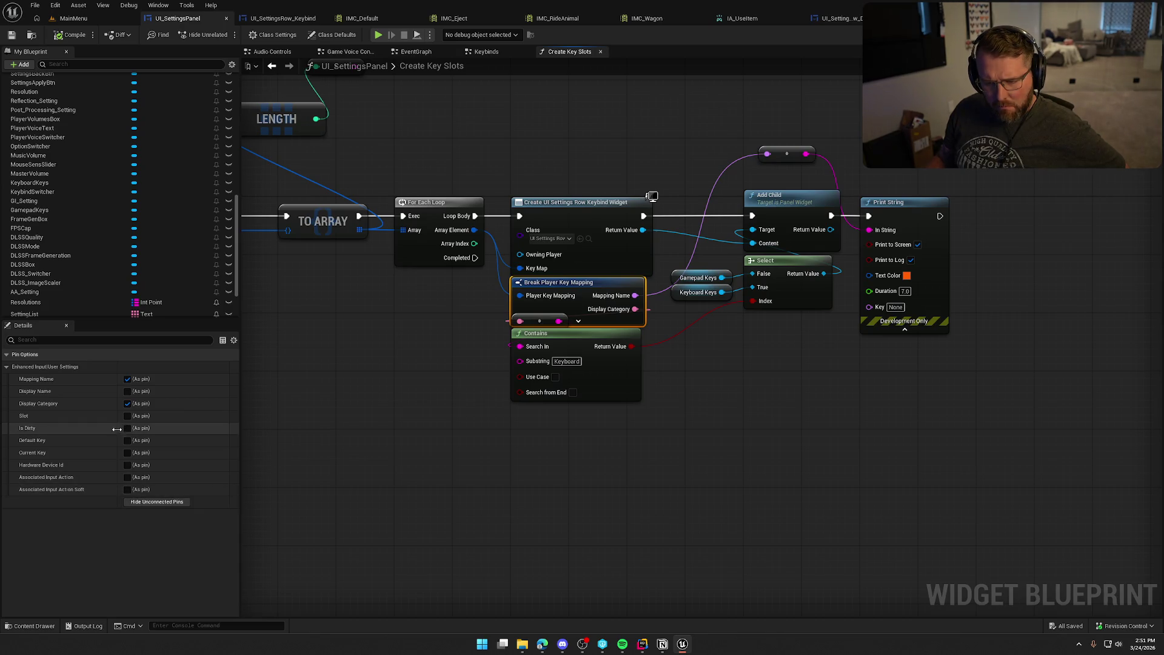
click(127, 380)
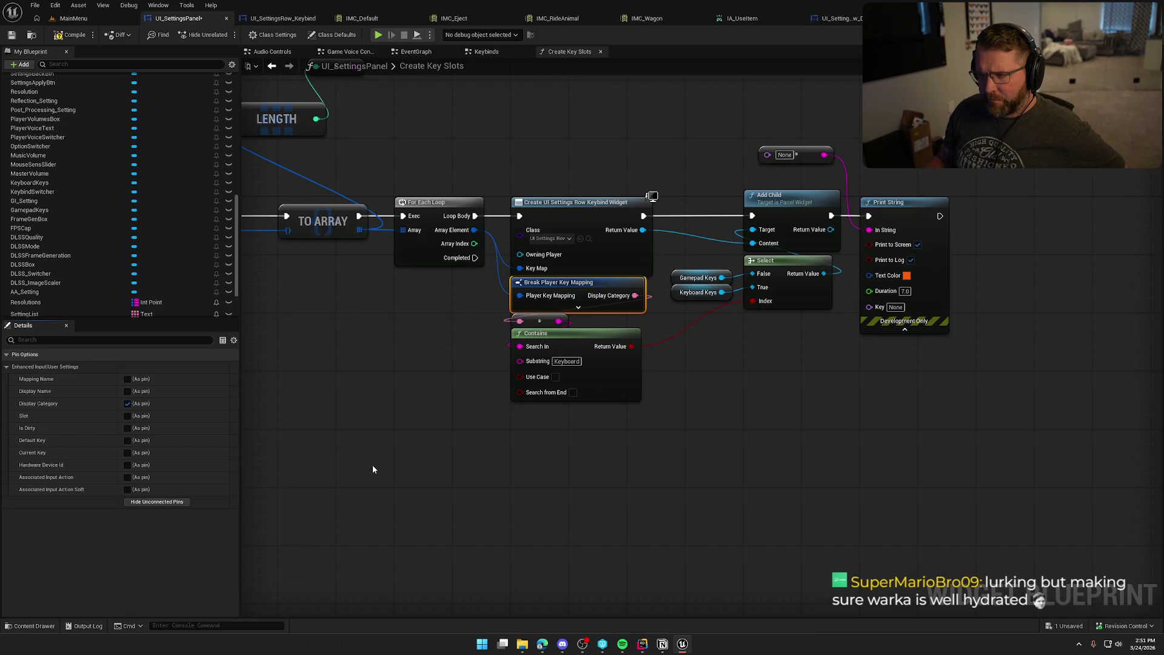
click(575, 19)
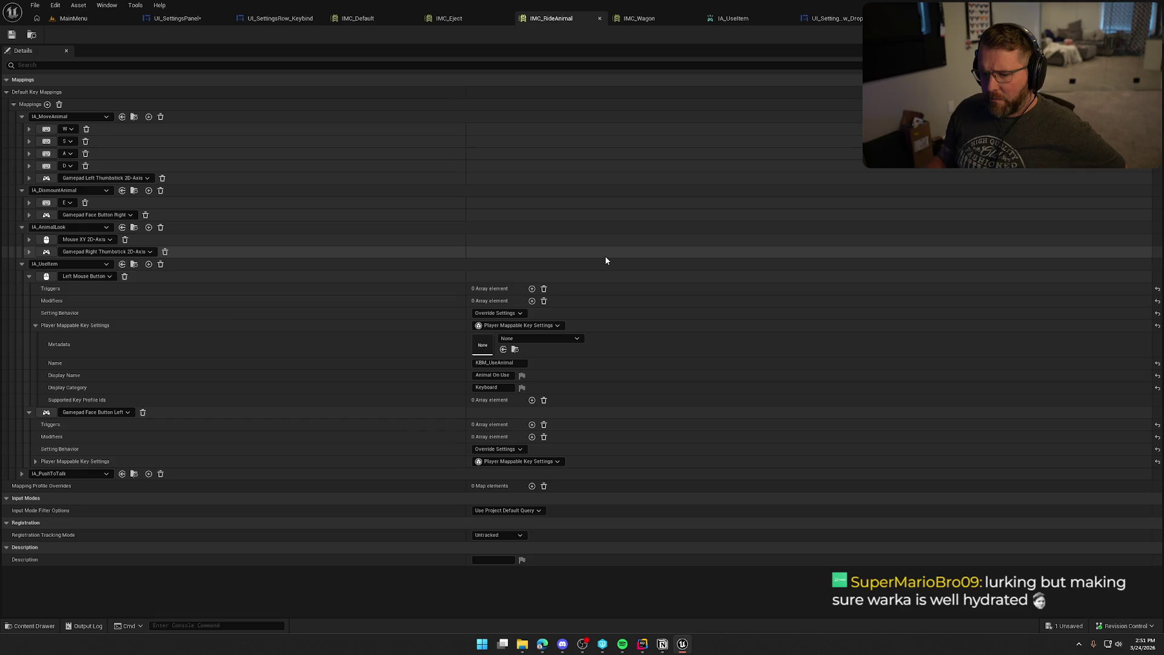
Step: In IMC_Default, glance at IA_PushToTalk and the Registration Tracking Mode options, leaving it Untracked
click(358, 19)
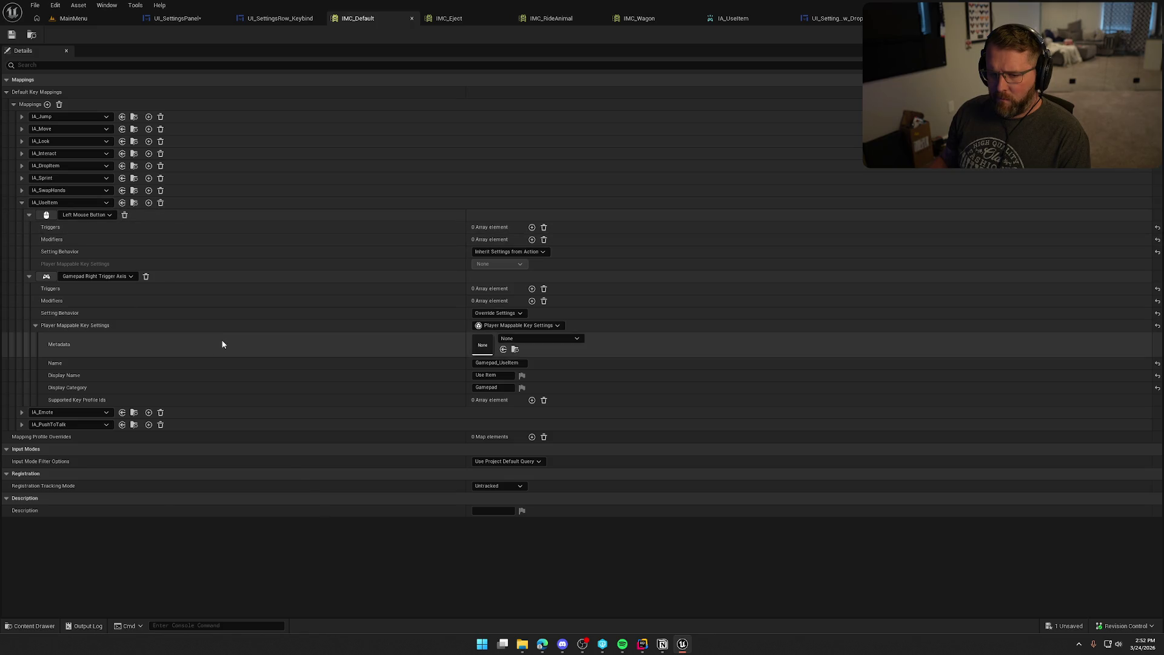
click(22, 424)
click(22, 424)
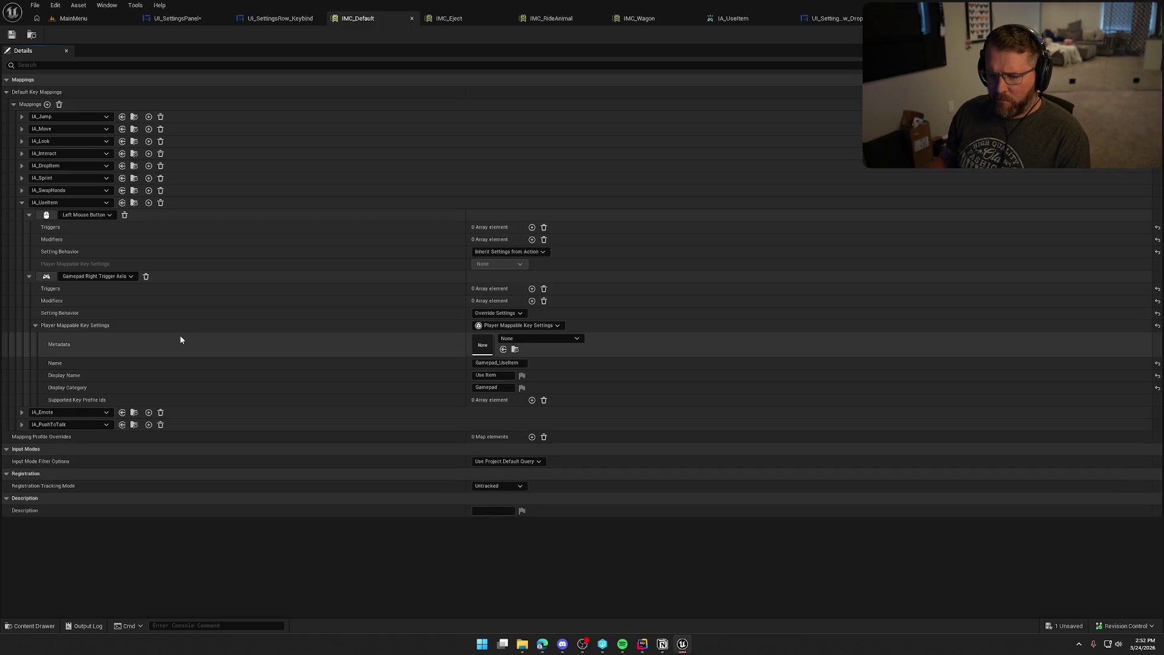
click(504, 485)
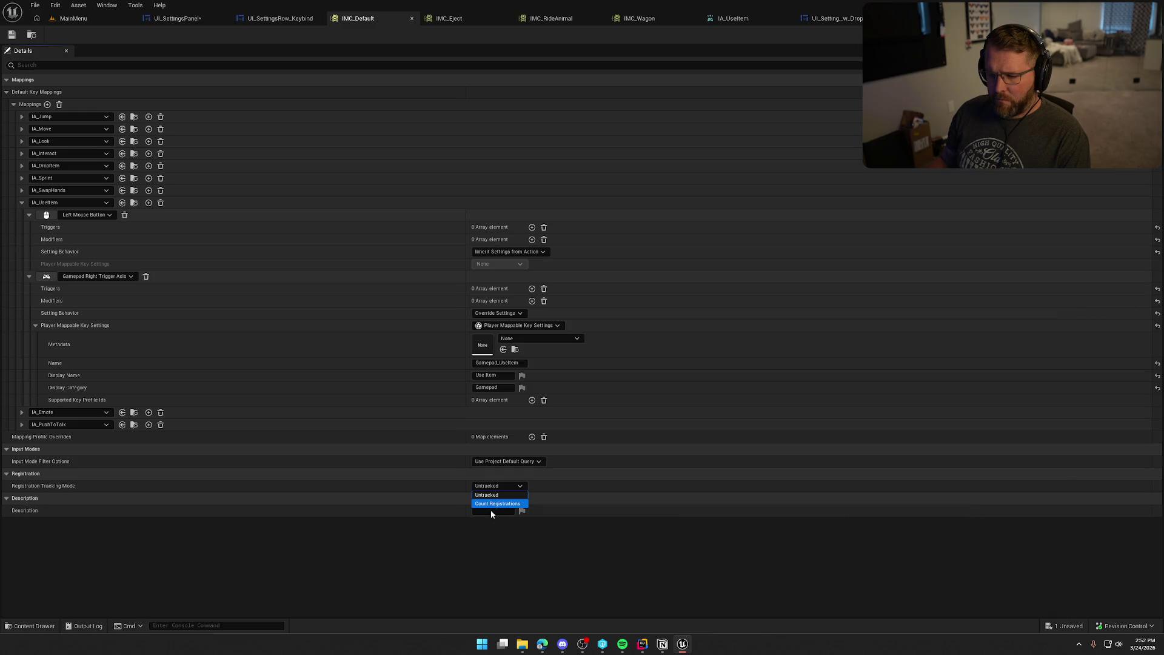
click(443, 541)
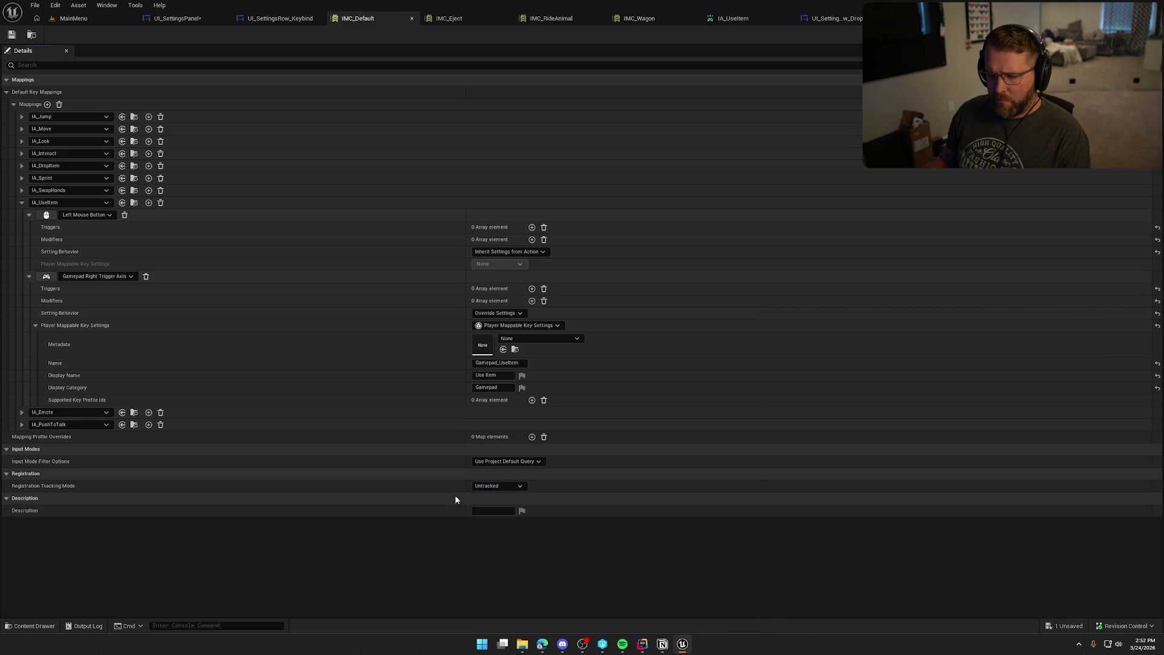
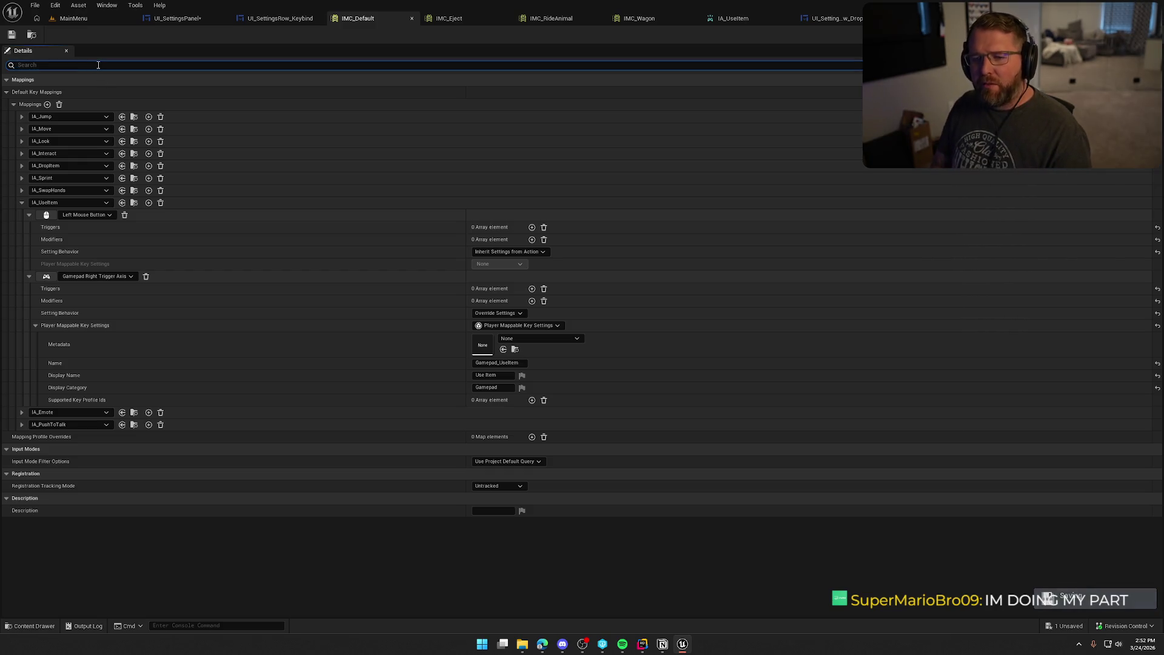
Step: Adjust the IMC_Default details search filter and bring up UI_SettingsPanel's Create Key Slots graph
key(BackSpace)
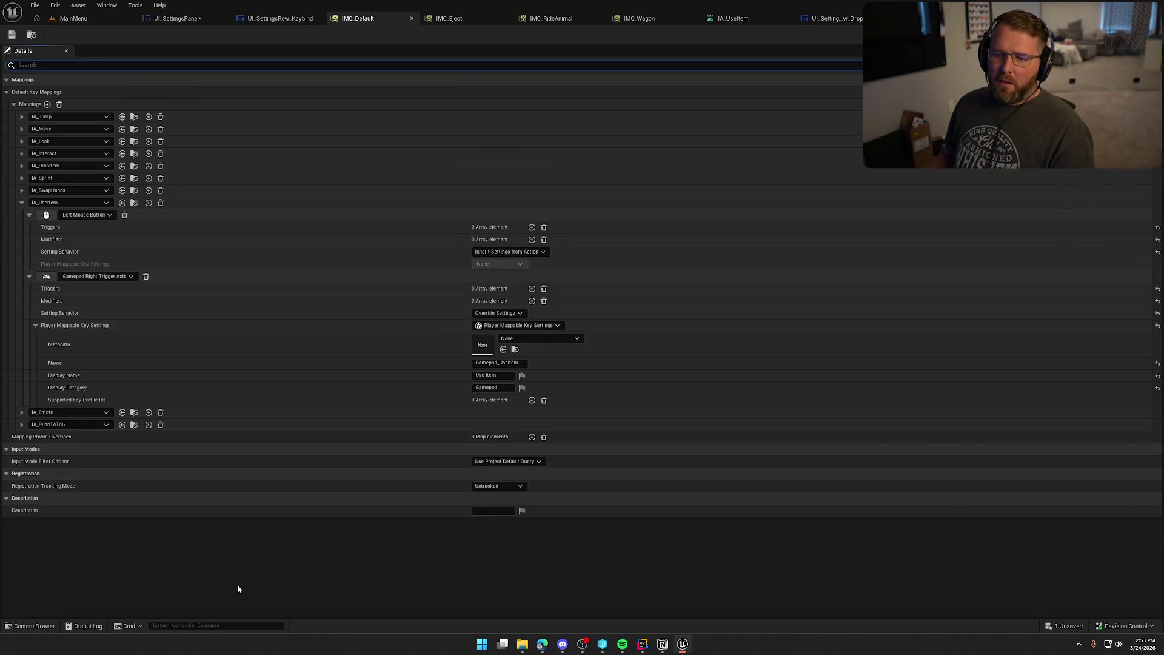
click(176, 18)
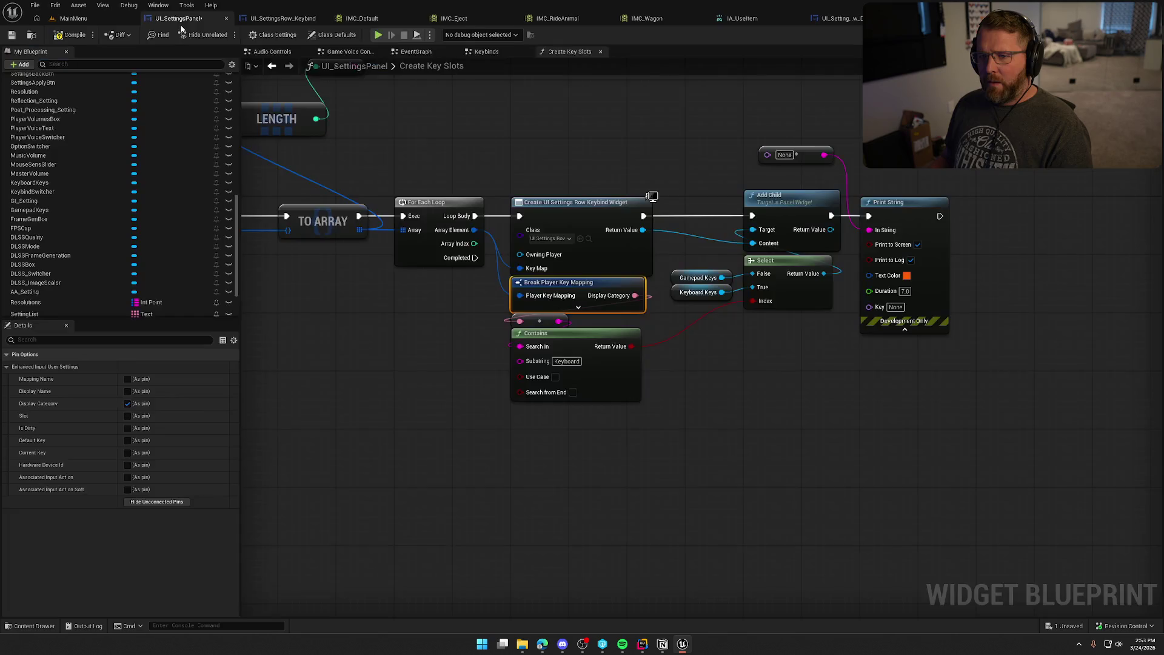
Step: In PC_MainMenu's EventGraph, move the old Make Set aside and create a new one from Mapping Contexts
key(ctrl+Tab)
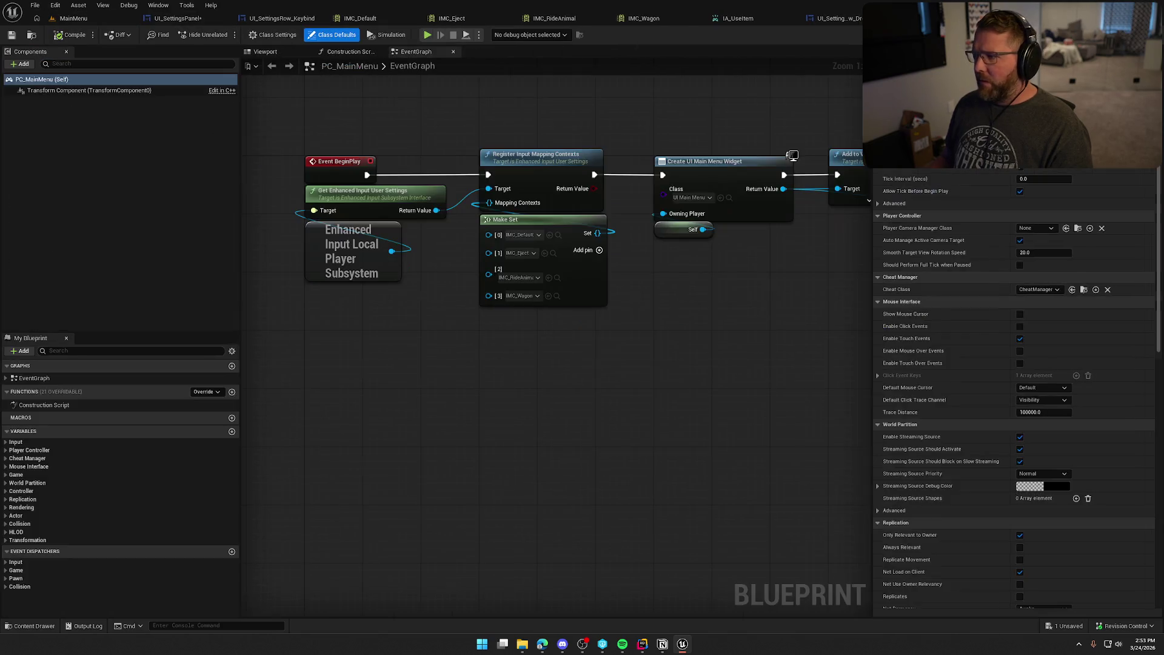
mouse_move(565, 232)
mouse_down()
mouse_move(401, 310)
mouse_move(389, 303)
mouse_up()
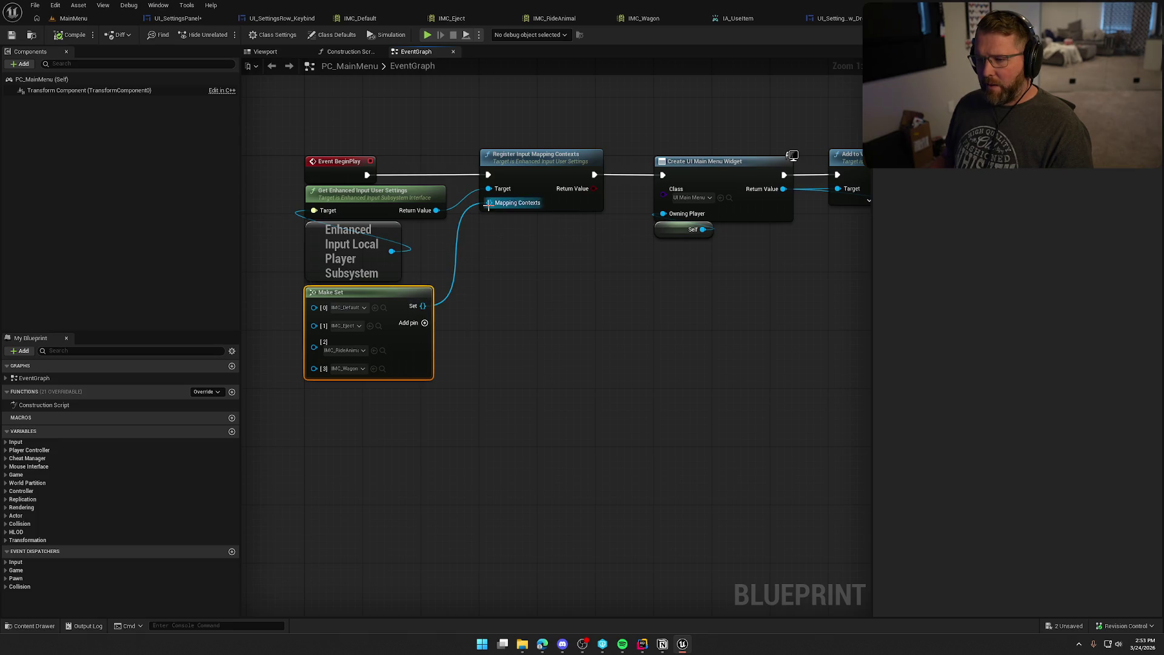
drag(488, 204, 503, 262)
text(mak)
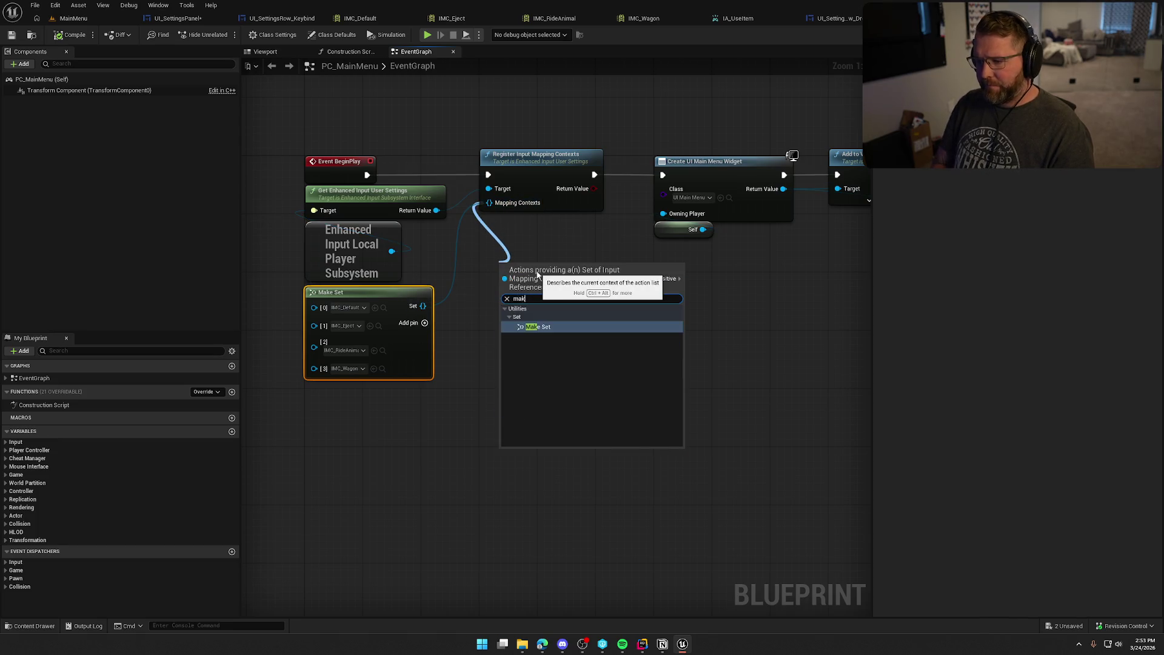
key(Return)
Step: Set the new set's entry to IMC_Default, then play the MainMenu level
click(488, 284)
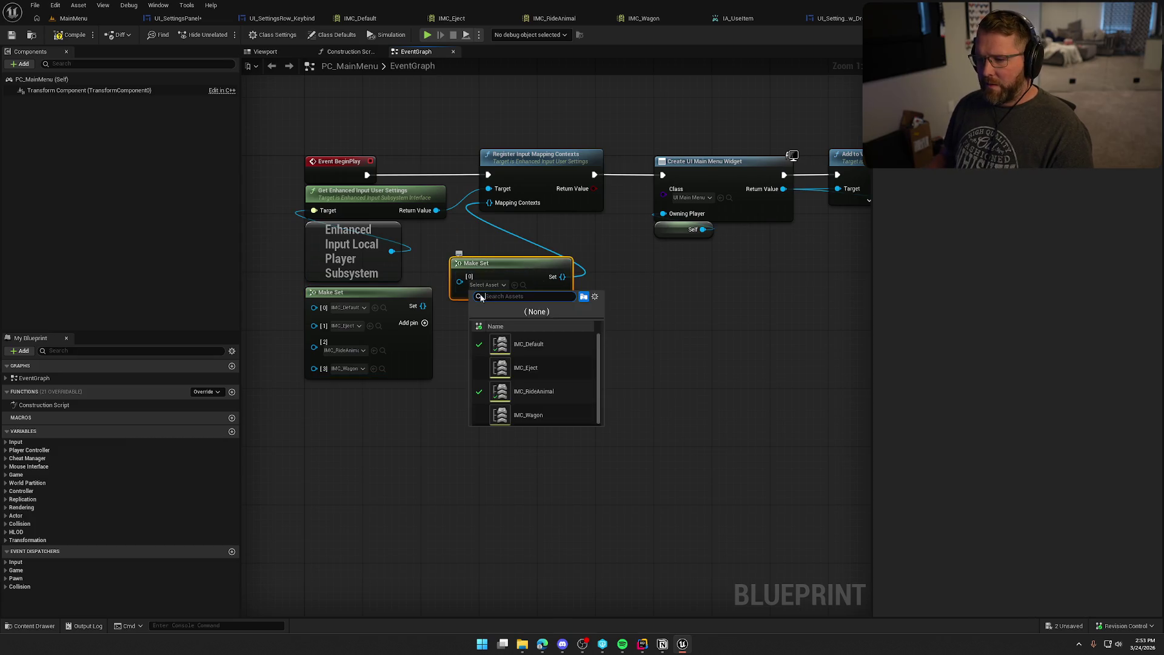
click(529, 344)
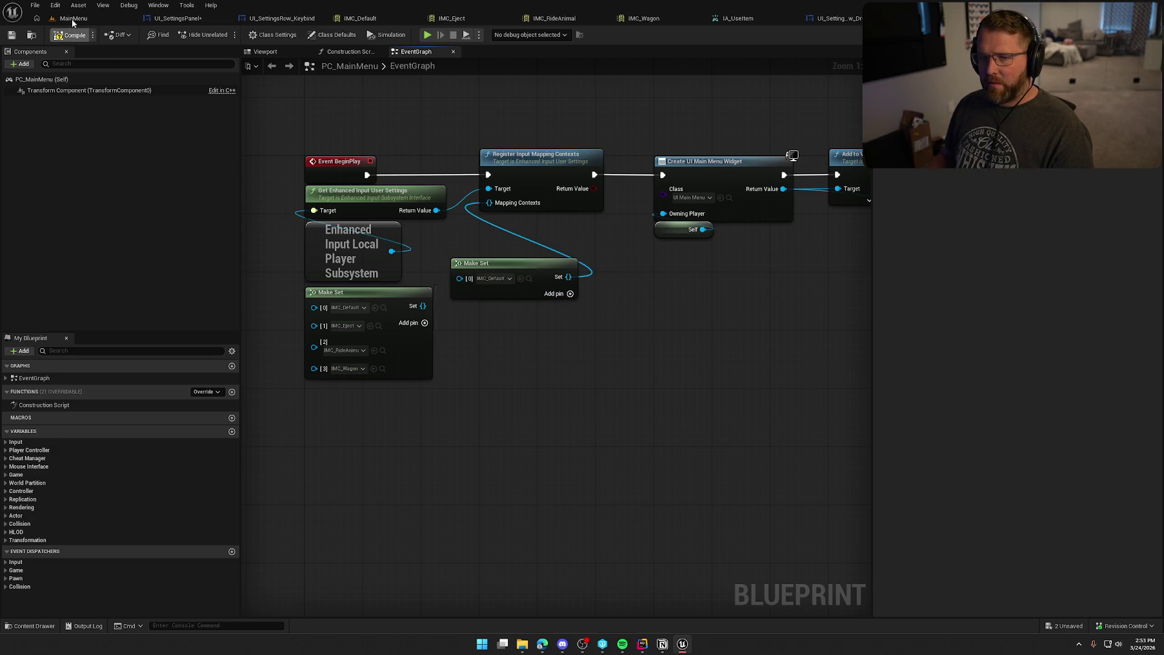
click(71, 20)
key(alt+p)
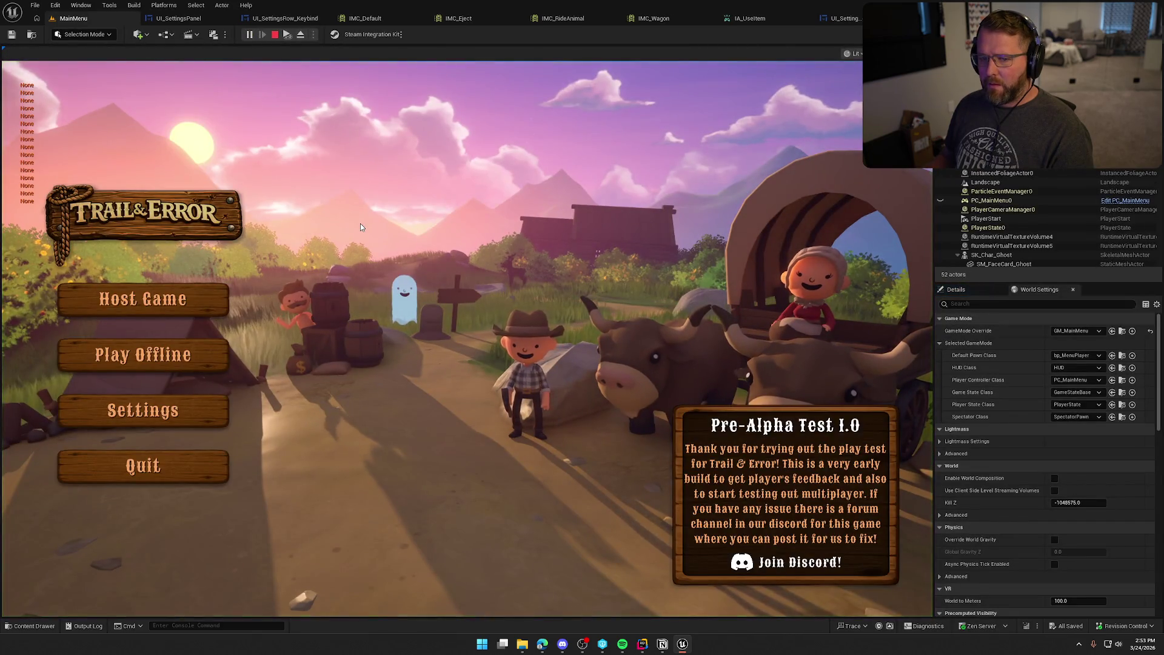
Step: View the Inputs keybinds as Controller then Keyboard, stop play, and lower the new Make Set node
click(202, 420)
click(600, 113)
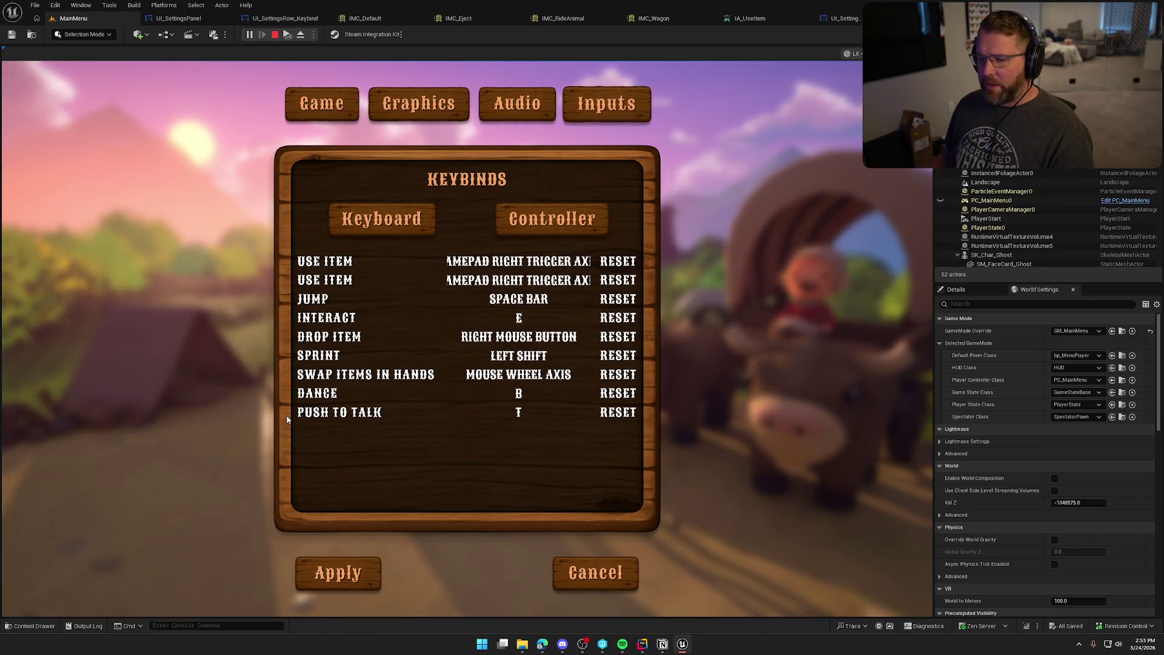
click(537, 232)
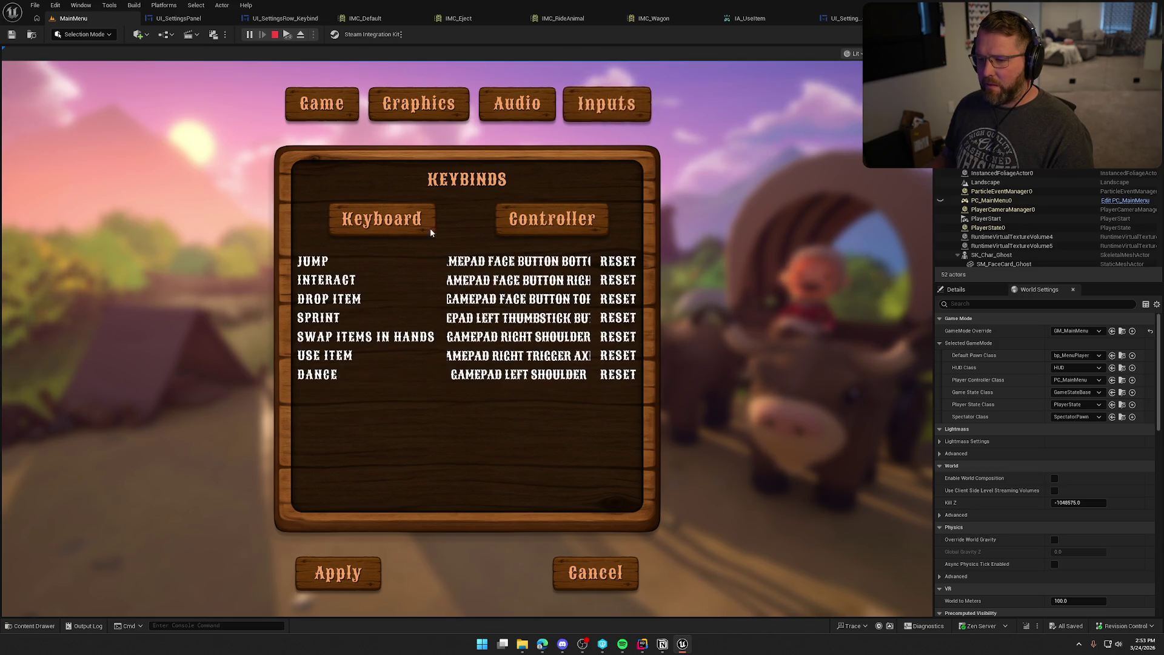
click(400, 226)
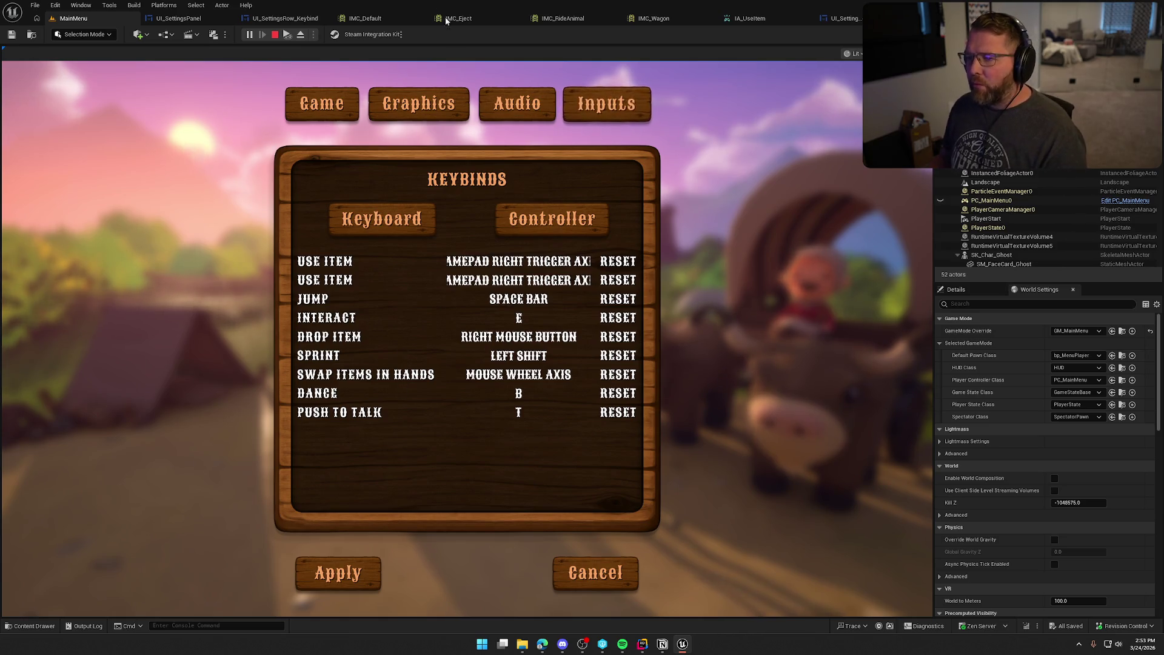
key(Escape)
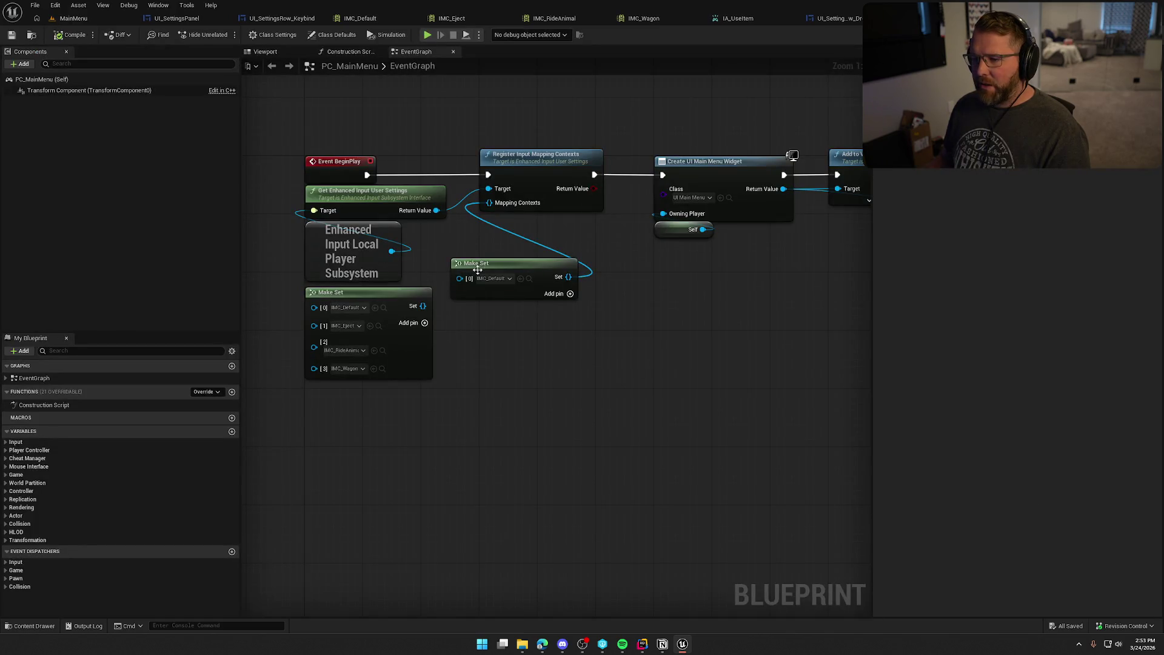
mouse_move(478, 270)
mouse_down()
mouse_move(505, 417)
mouse_move(410, 404)
mouse_move(513, 383)
mouse_up()
Step: Change the new set's entry to IMC_RideAnimal, compile PC_MainMenu, and start a play session
click(527, 395)
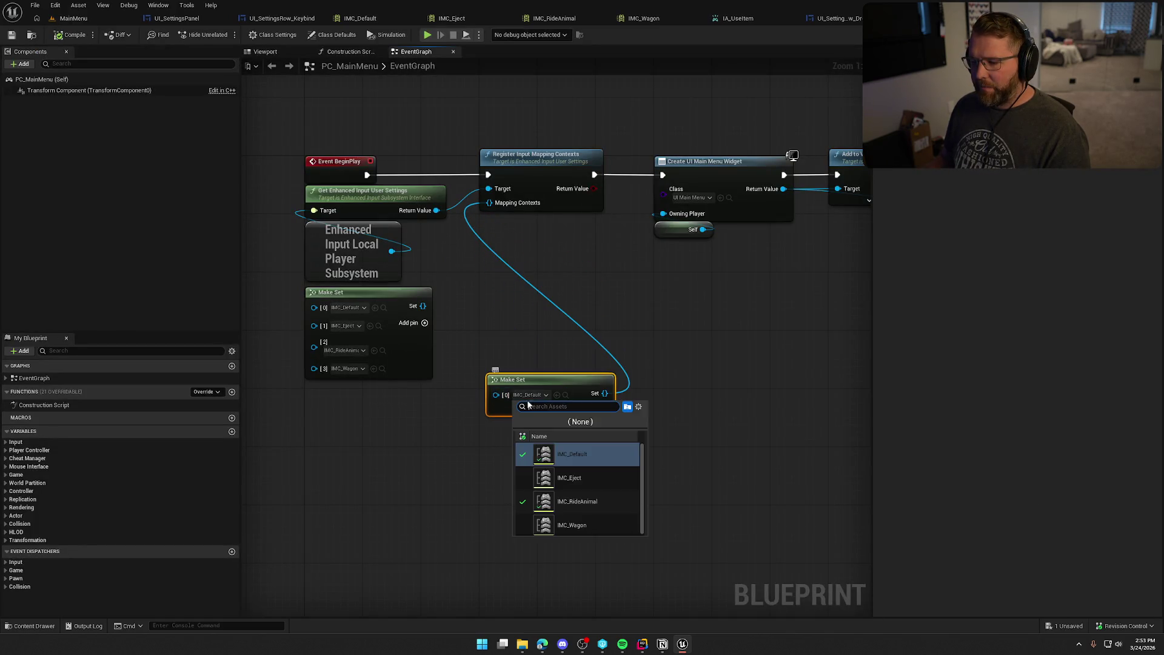
click(591, 501)
click(70, 36)
key(alt+p)
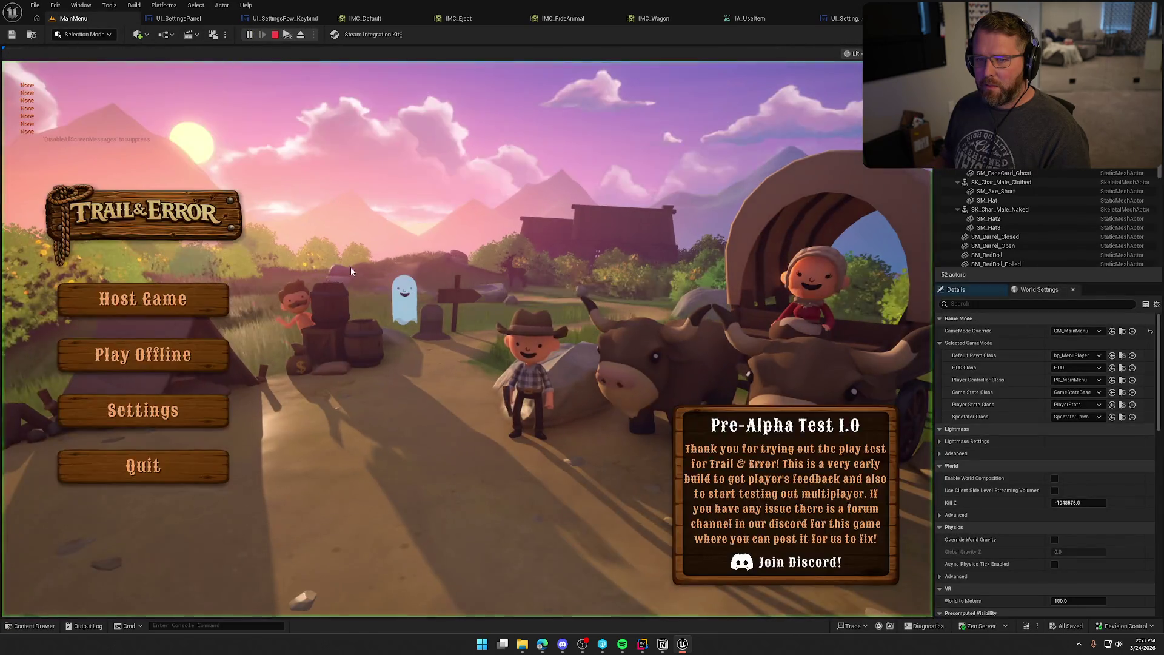
Step: Check the Inputs keybinds as Controller and Keyboard, then stop the play session
click(143, 409)
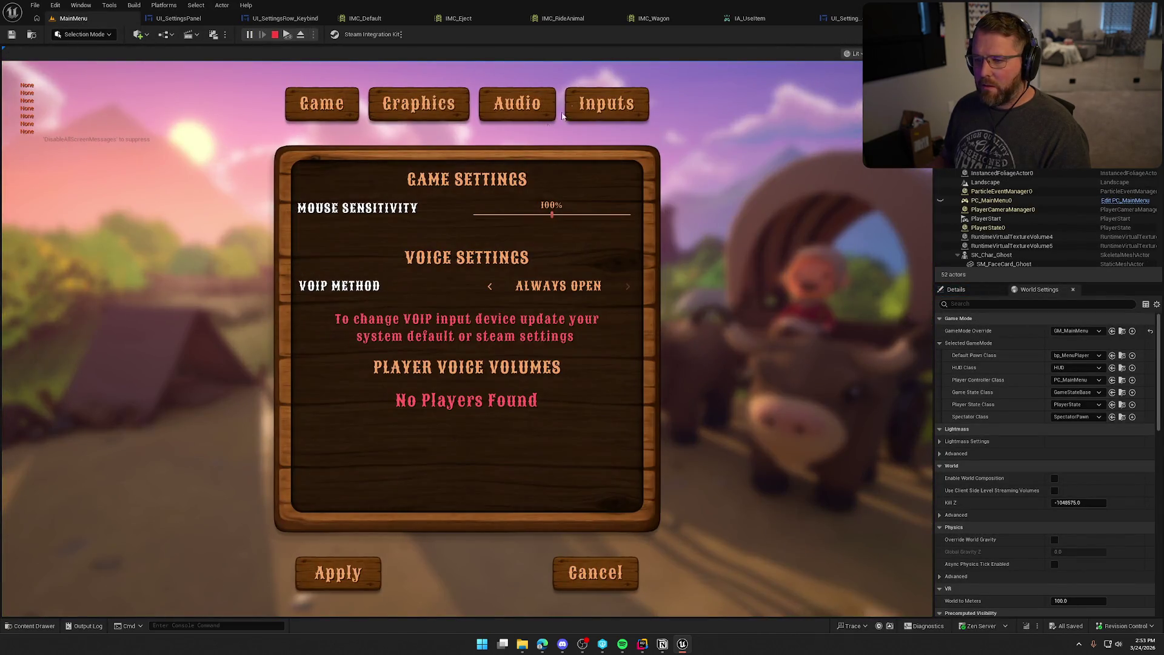
click(608, 109)
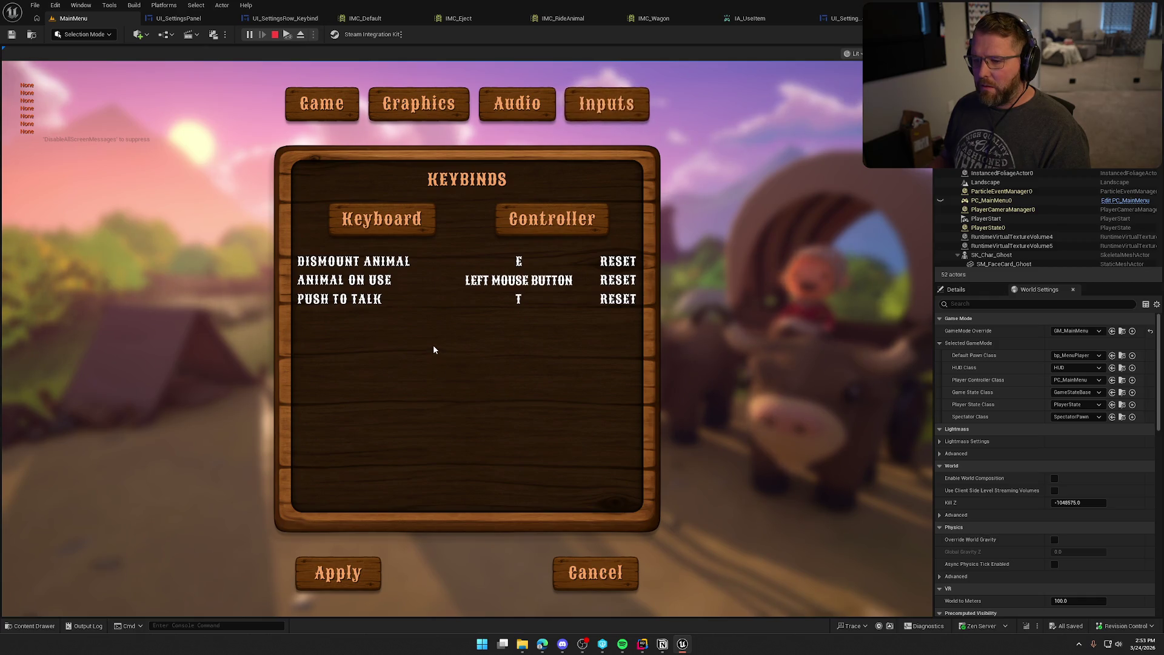
click(498, 226)
click(410, 222)
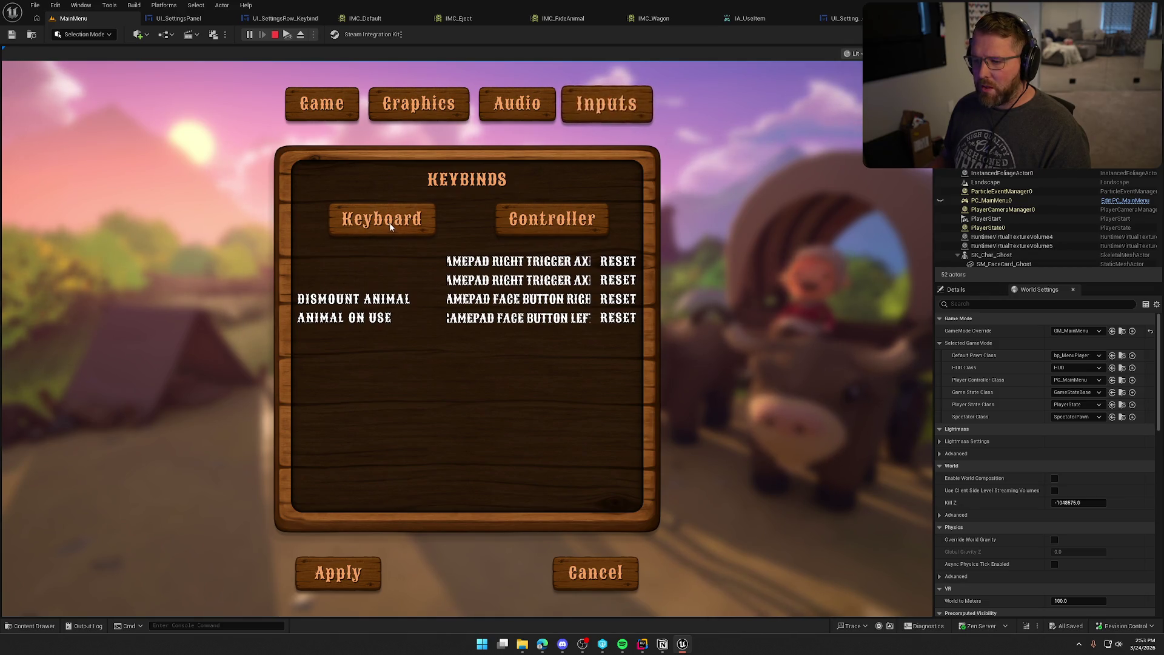
key(Escape)
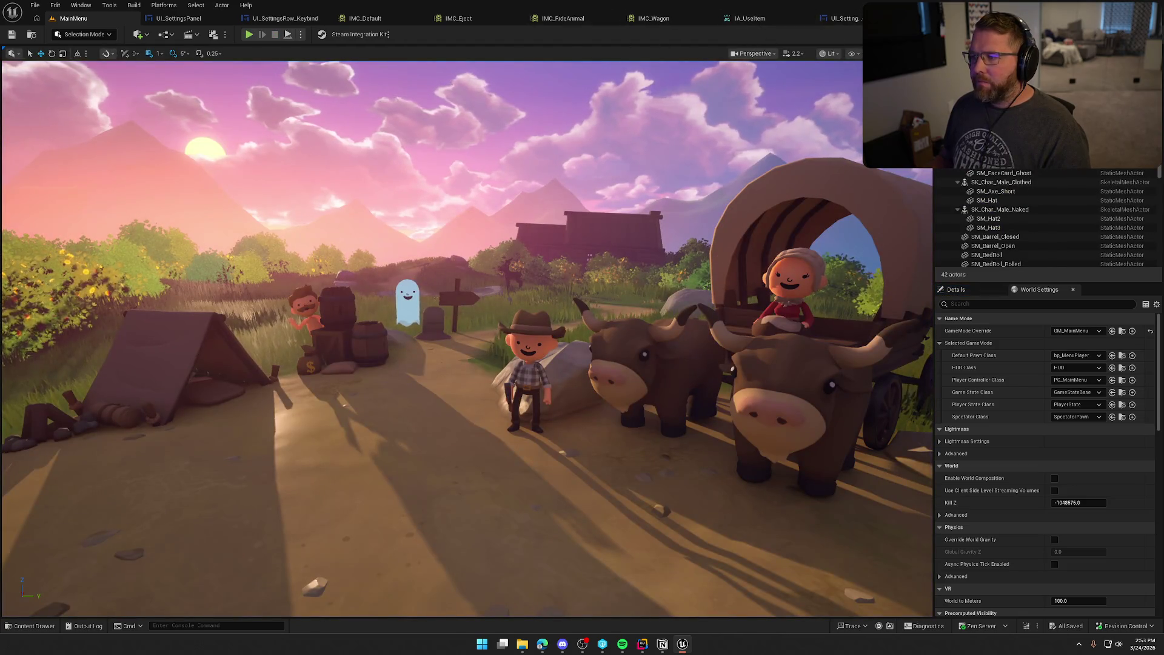
Step: Reconnect the four-context Make Set to Mapping Contexts and delete the unused single-entry set
click(897, 18)
drag(422, 307, 489, 202)
drag(499, 363, 566, 420)
key(Delete)
key(Home)
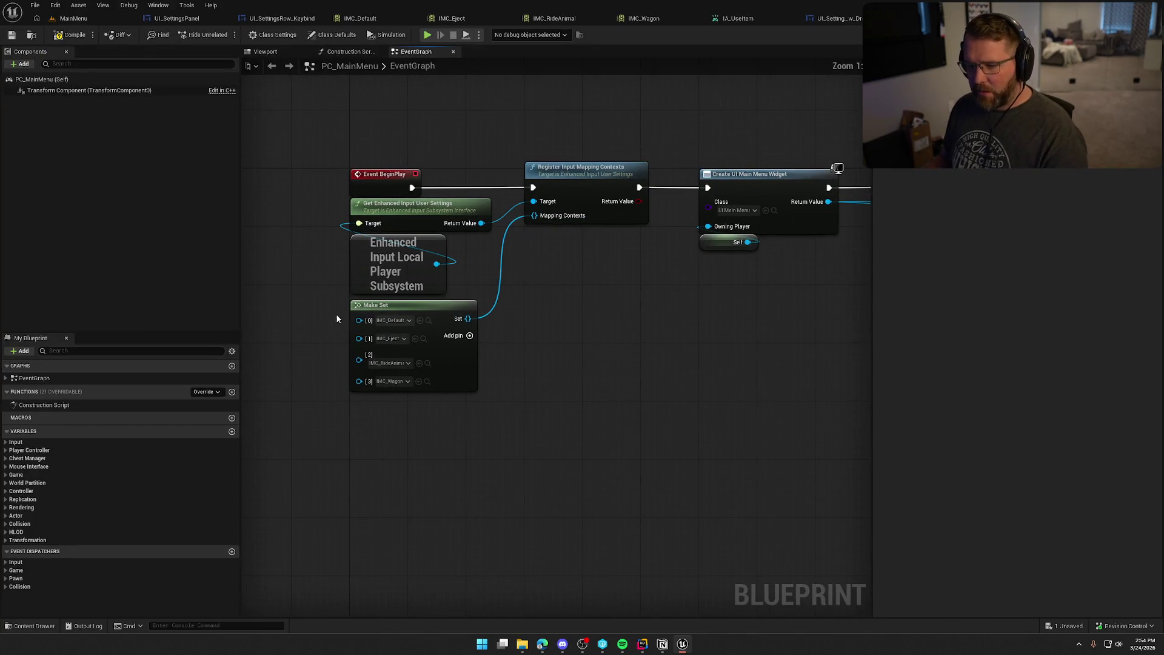
Step: Delete the IA_UseItem mapping from IMC_Default using its trash icon, then return to the MainMenu level
click(359, 19)
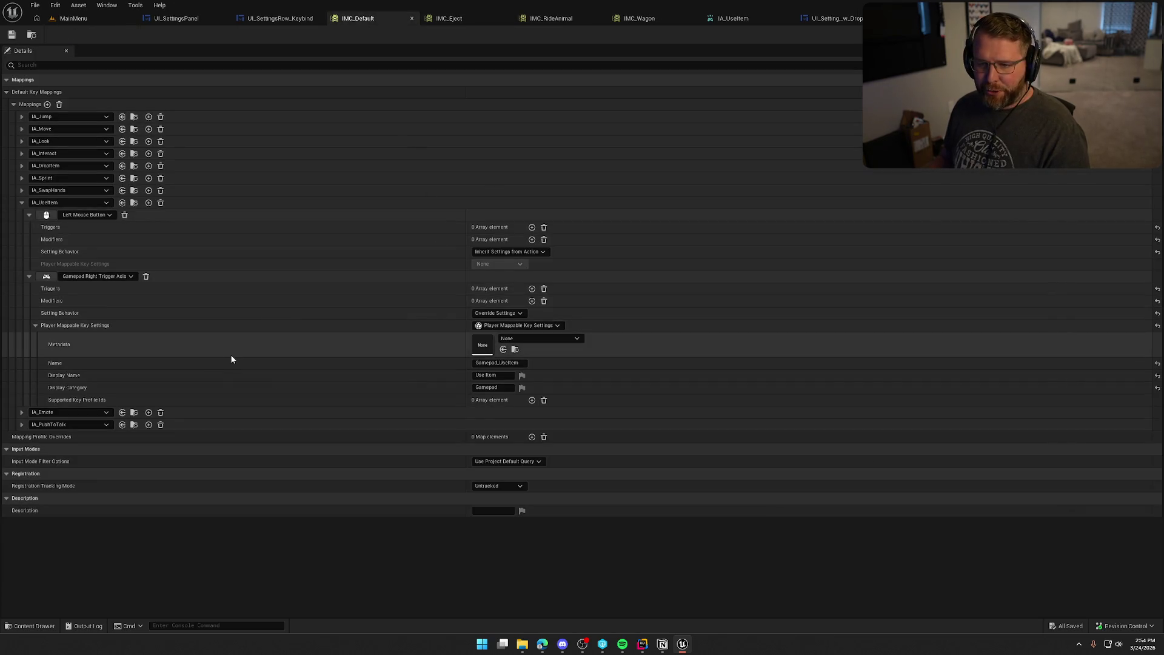
click(22, 202)
click(21, 203)
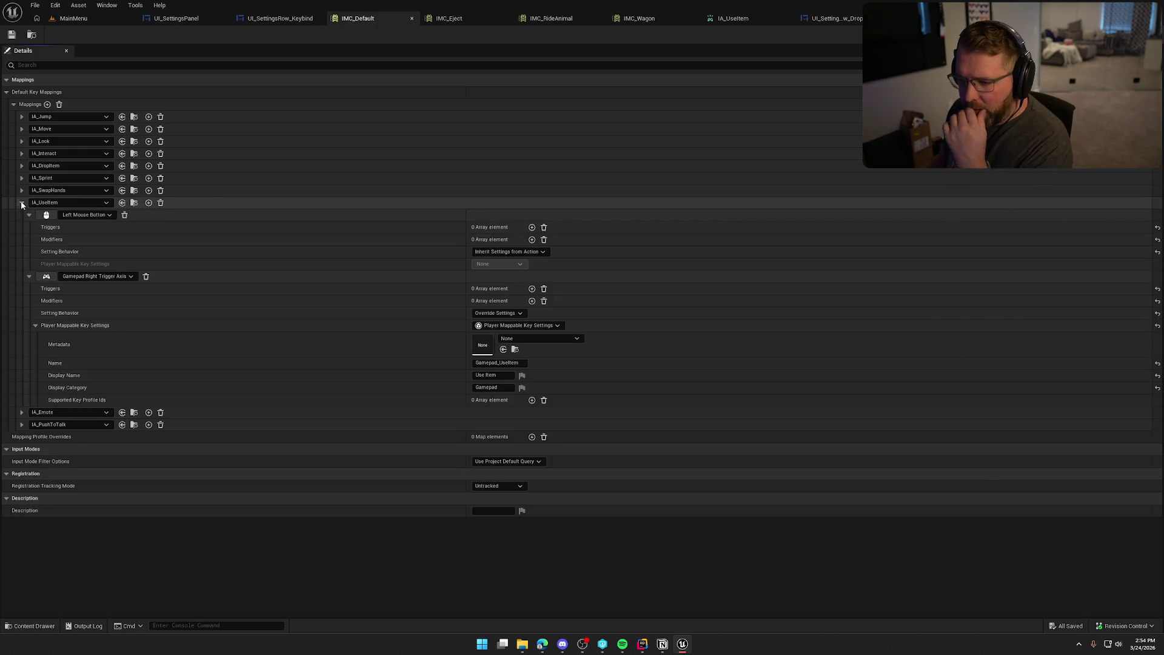
click(21, 203)
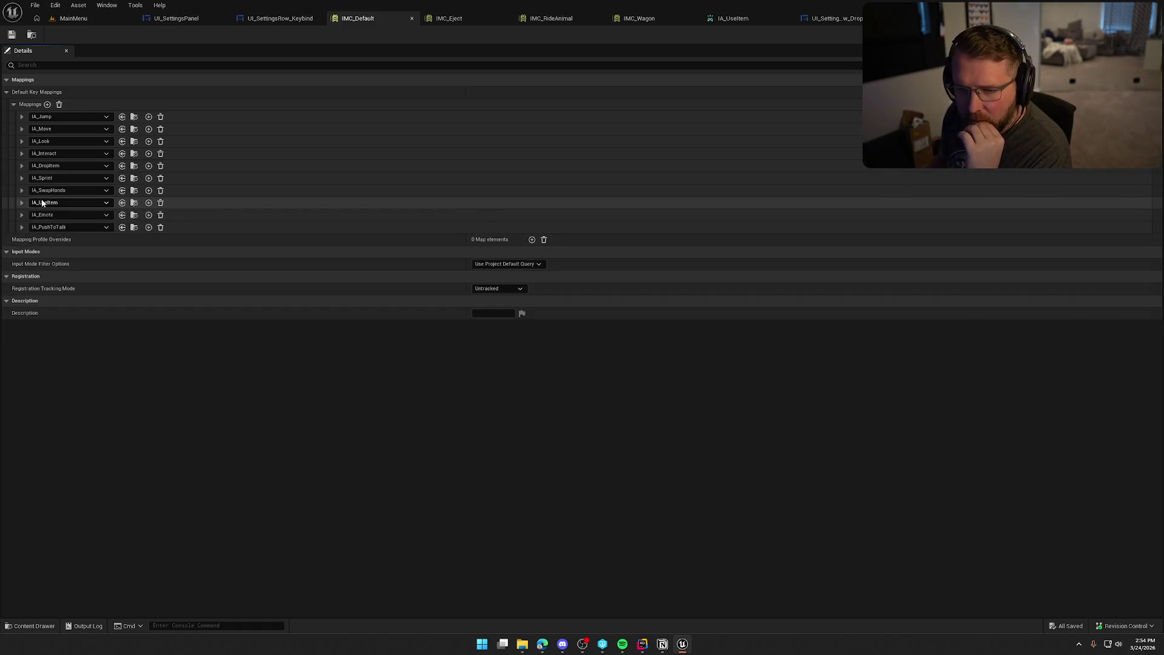
click(161, 203)
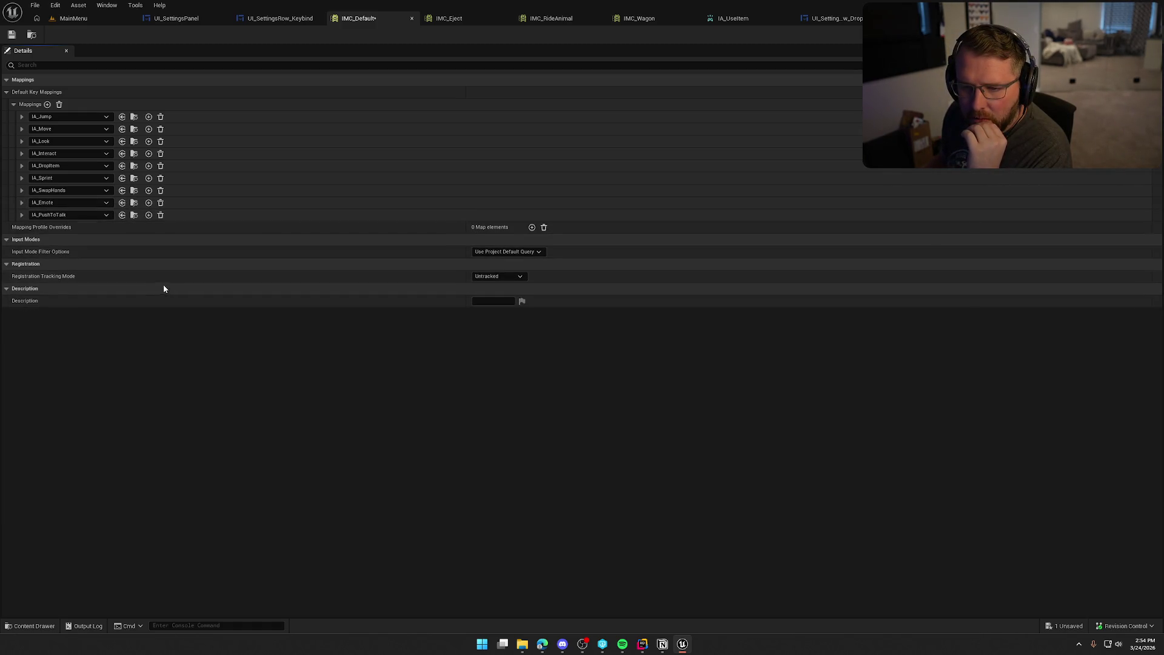
click(72, 18)
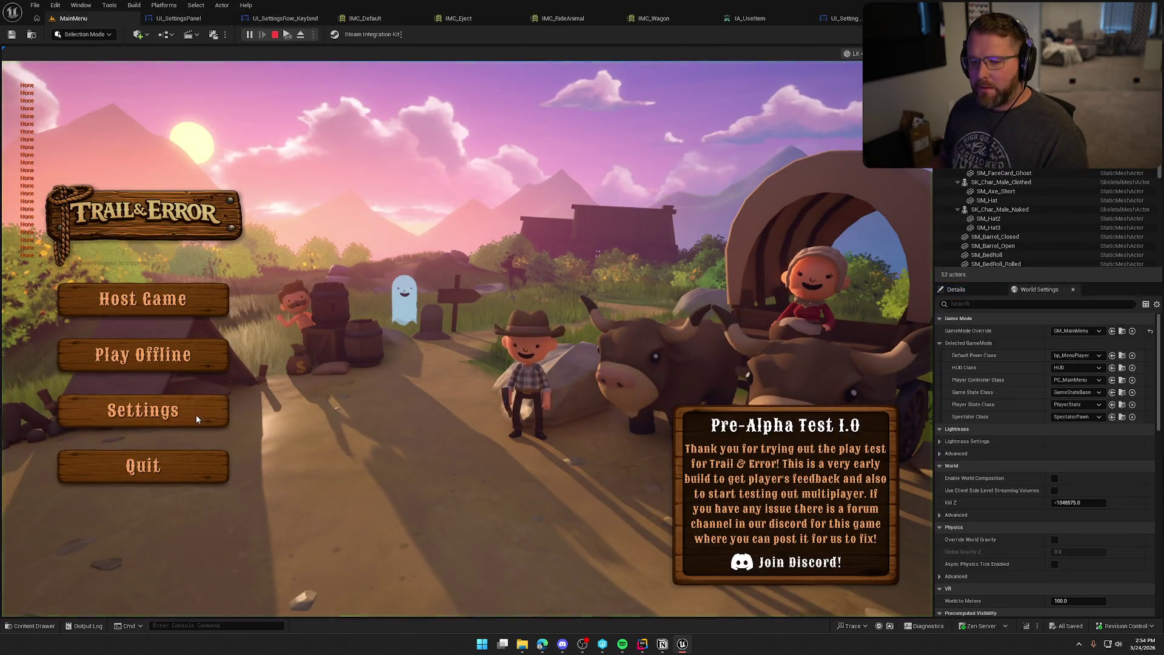
Step: View Settings > Inputs keybinds for Controller, stop play, and return to UI_SettingsPanel
click(196, 418)
click(607, 107)
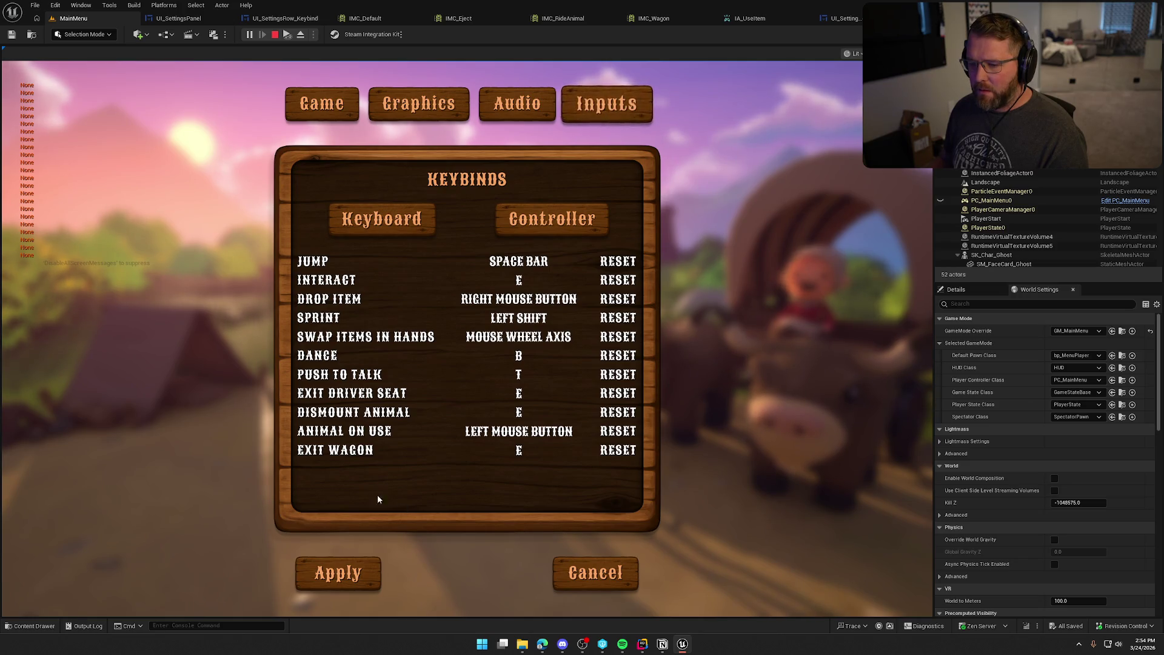
click(529, 229)
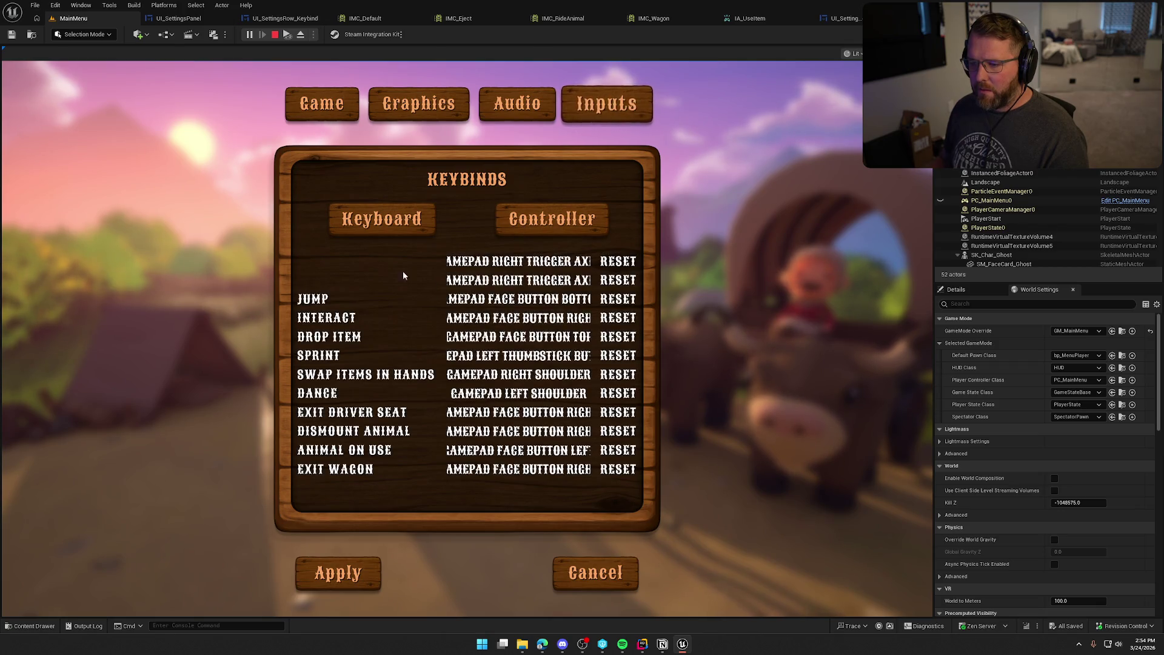
key(Escape)
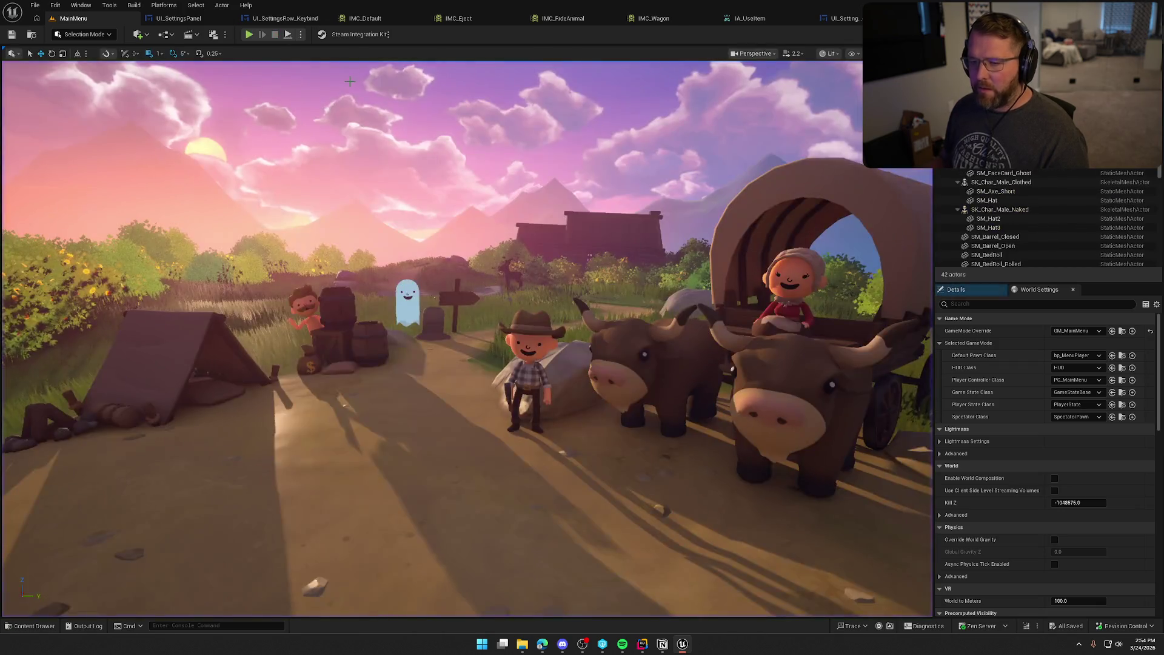
click(177, 18)
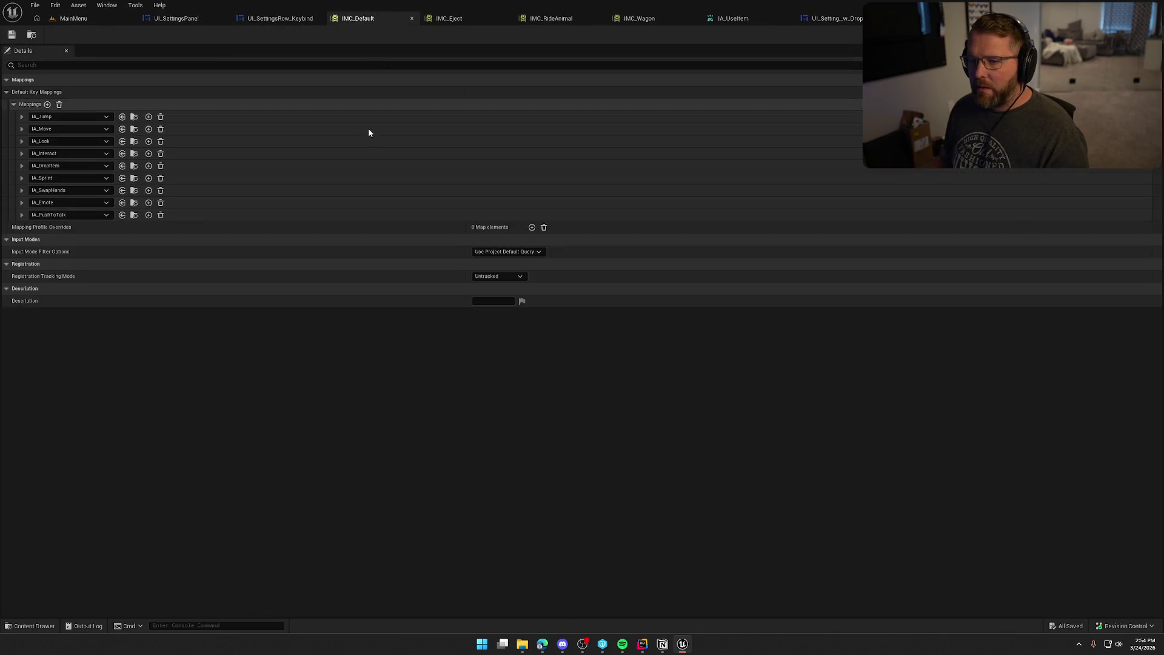
Step: Add a new action mapping in IMC_Default and assign it IA_UseItem
click(362, 19)
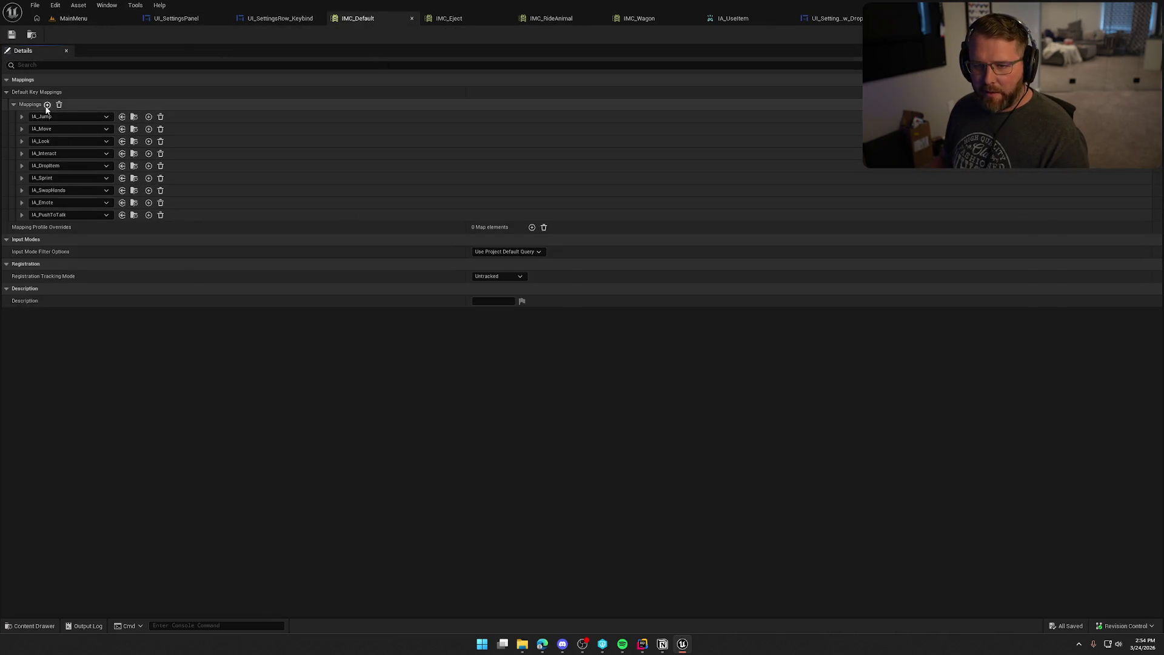
click(47, 105)
click(46, 227)
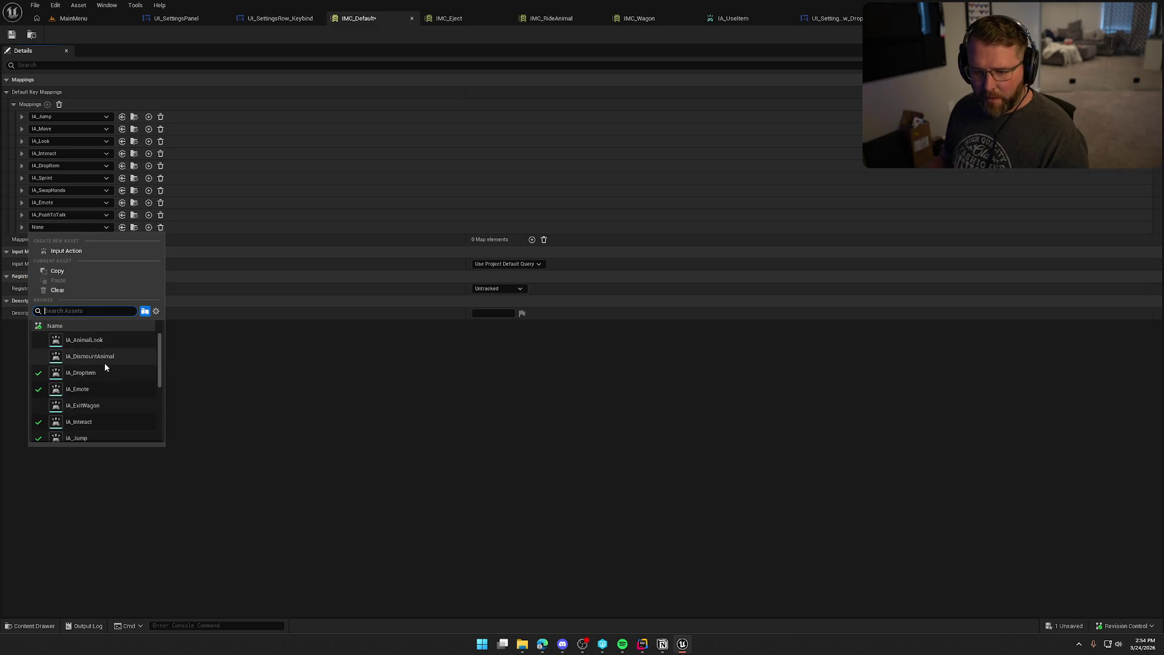
scroll(116, 394, down, 2)
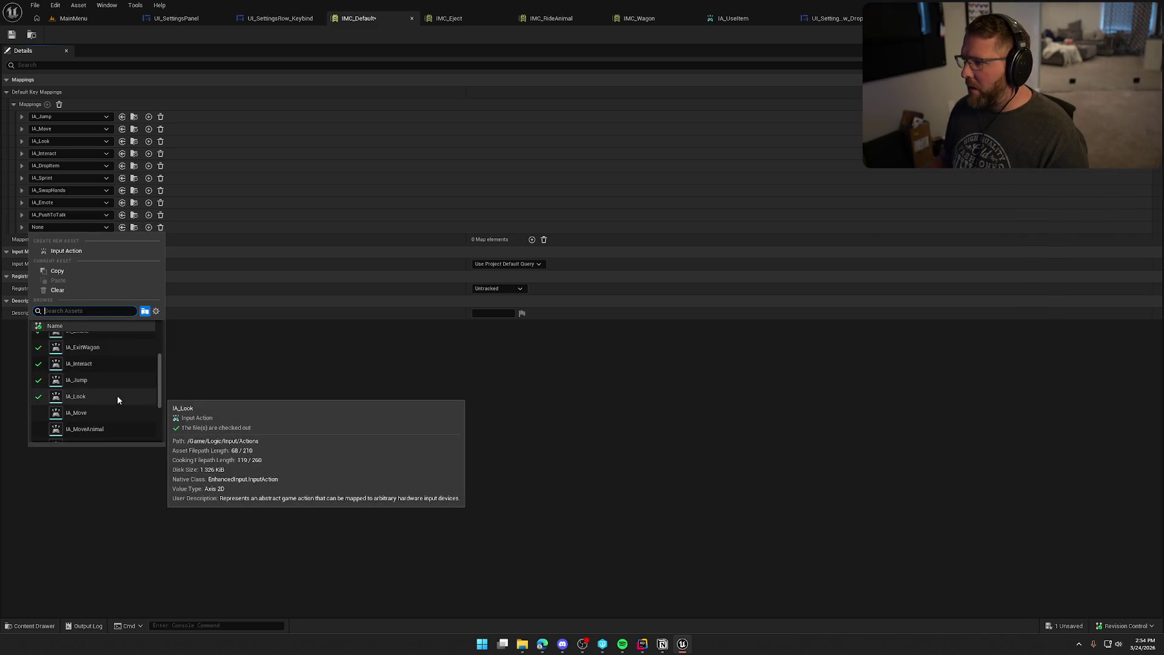
scroll(118, 395, down, 3)
click(95, 429)
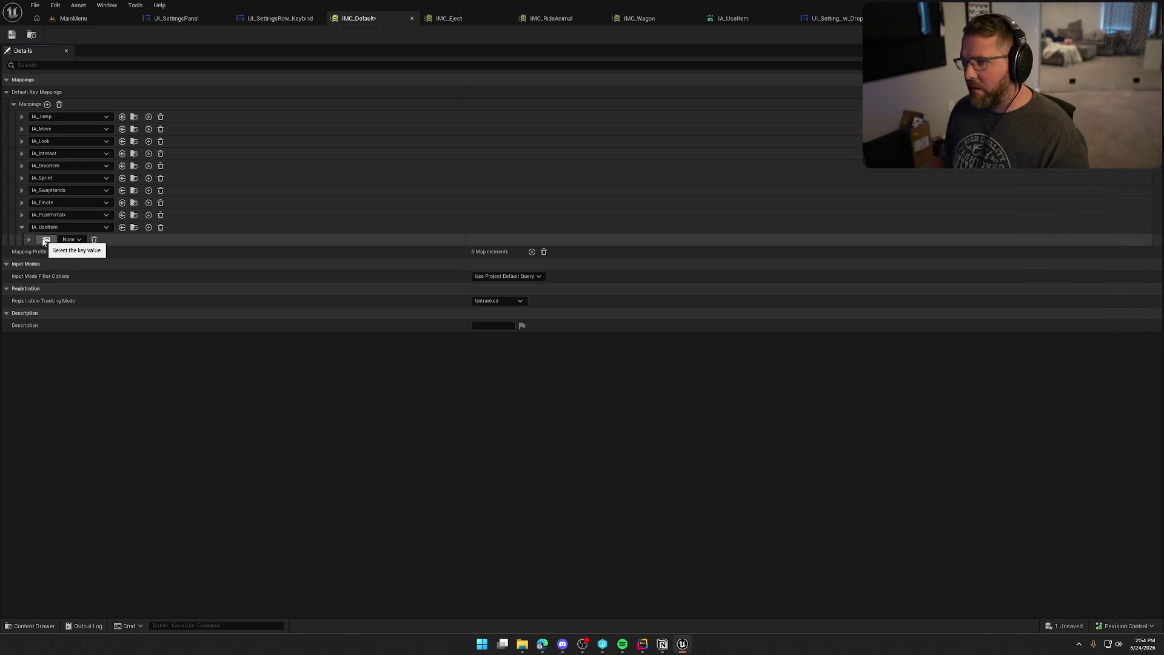
Step: Bind IA_UseItem to Left Mouse Button, remove its Gamepad Right Trigger Axis binding, save, and switch to Rider
click(45, 241)
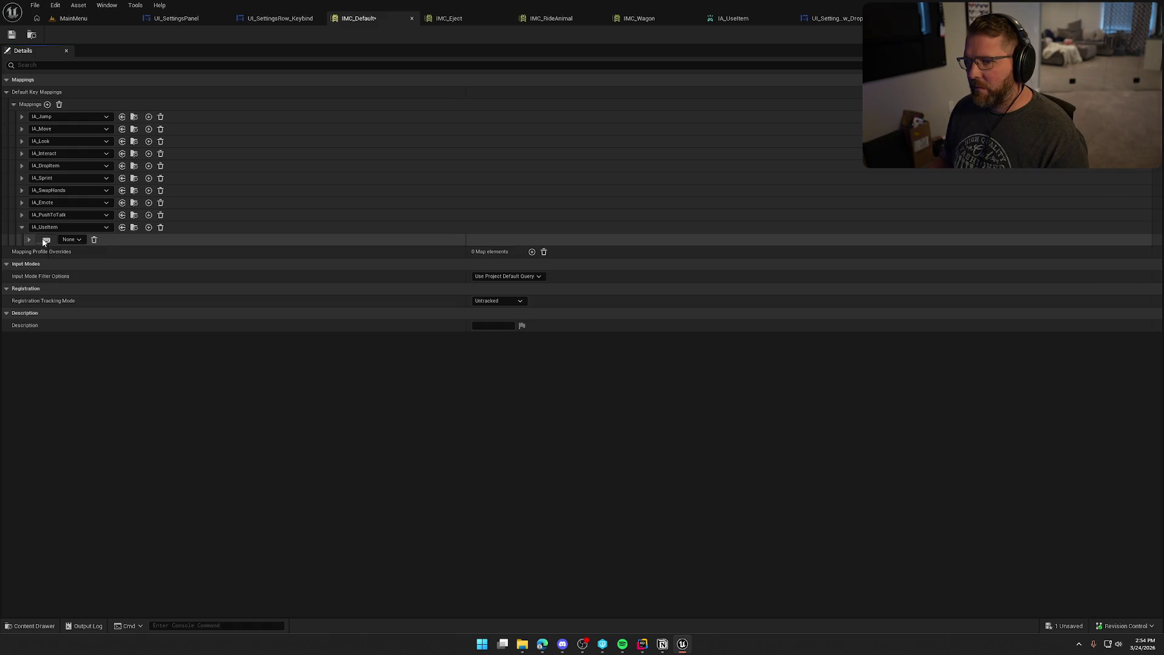
click(292, 481)
click(148, 228)
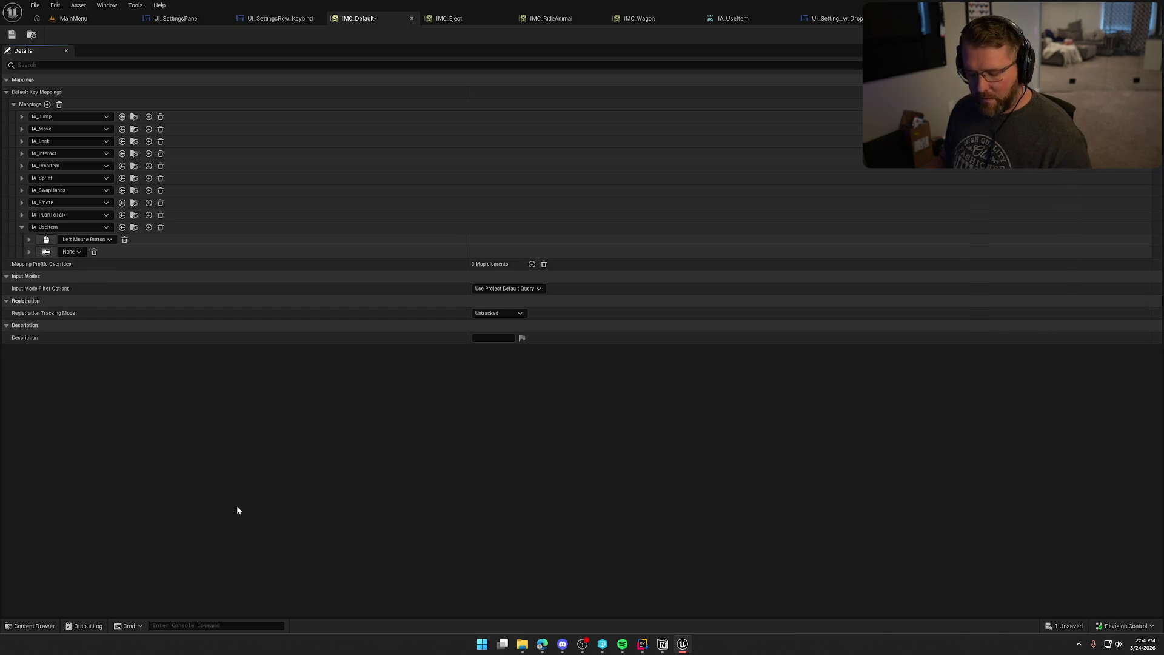
key(ctrl+z)
key(ctrl+z)
key(ctrl+z)
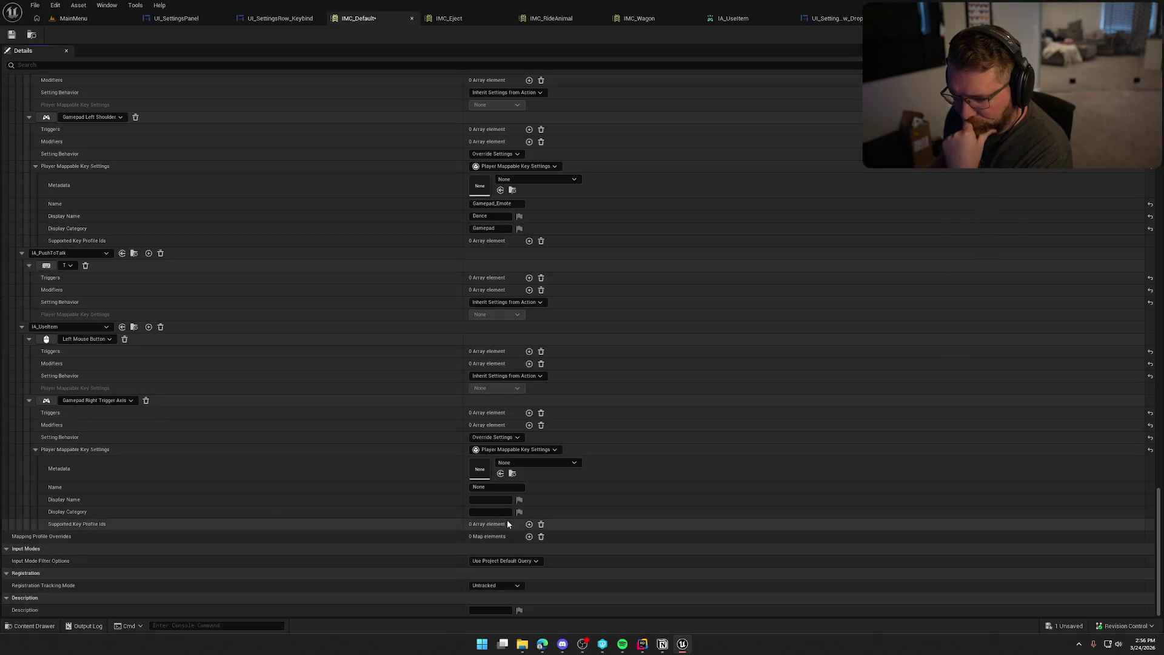
text(Game)
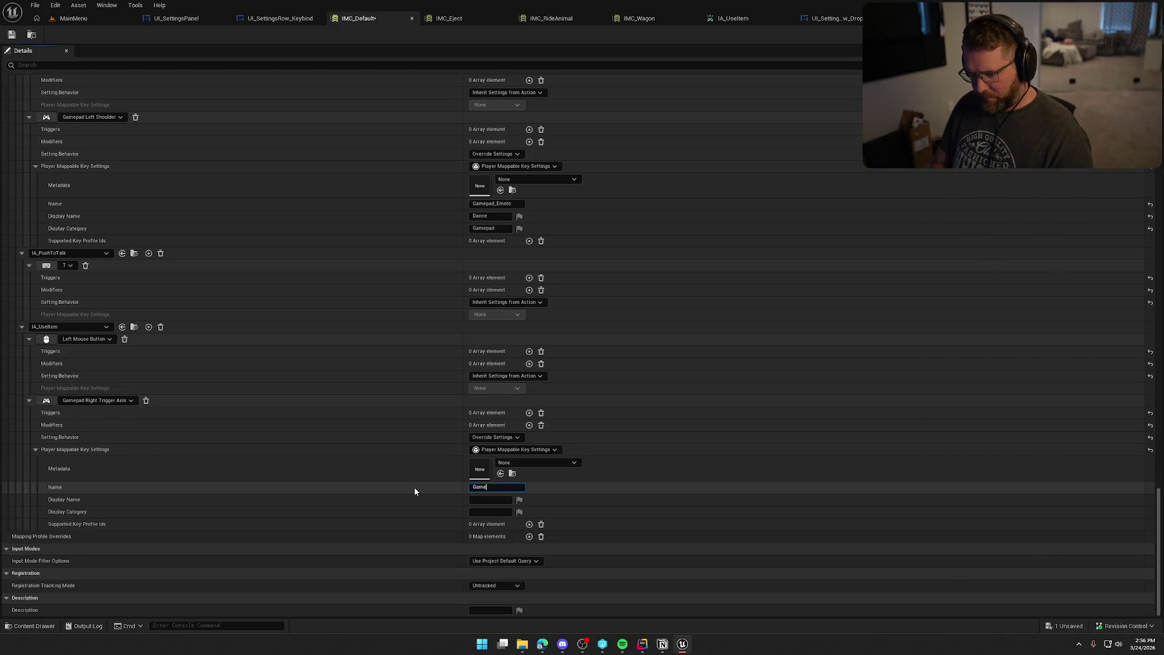
text(pad_UseItem)
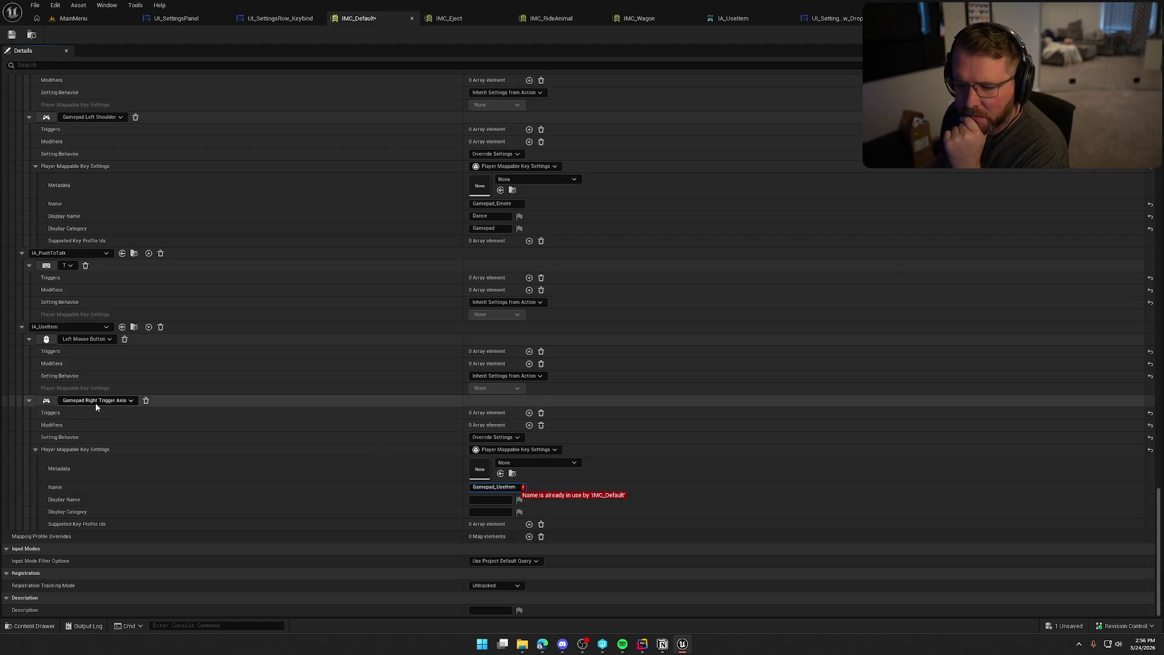
click(146, 400)
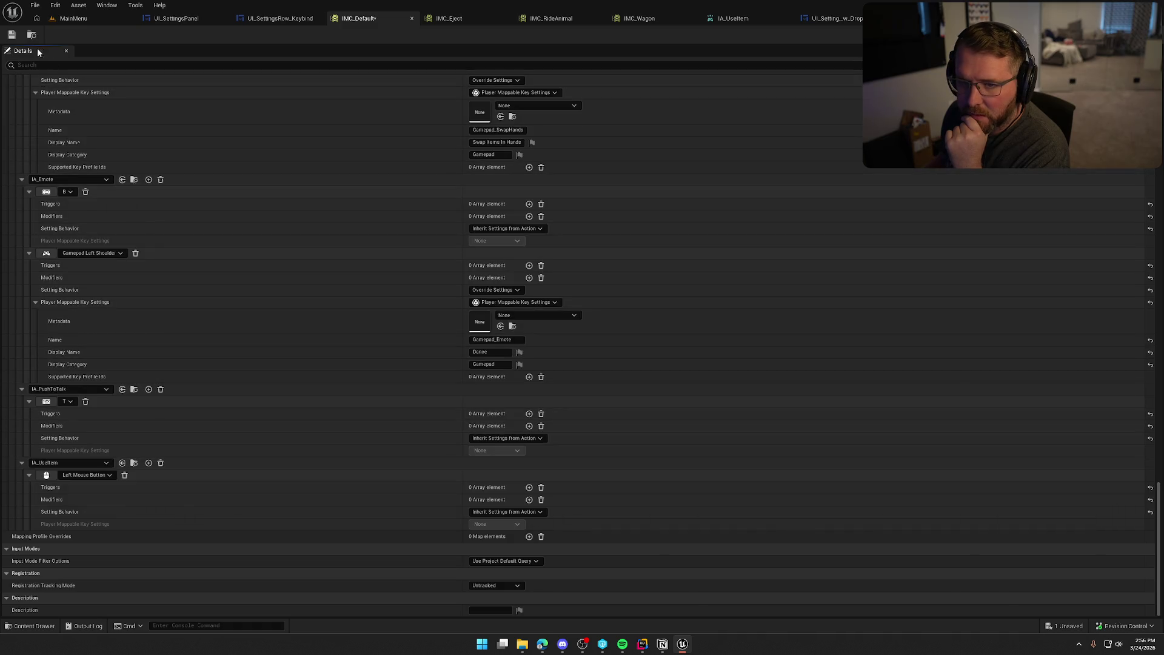
key(ctrl+s)
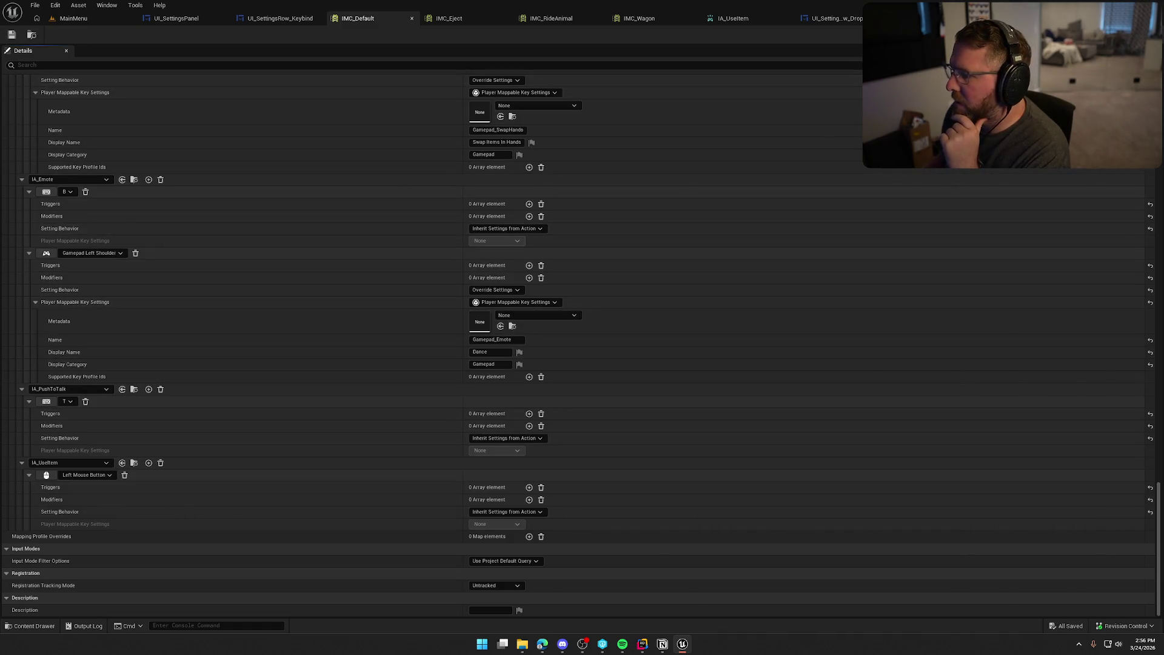
key(alt+Tab)
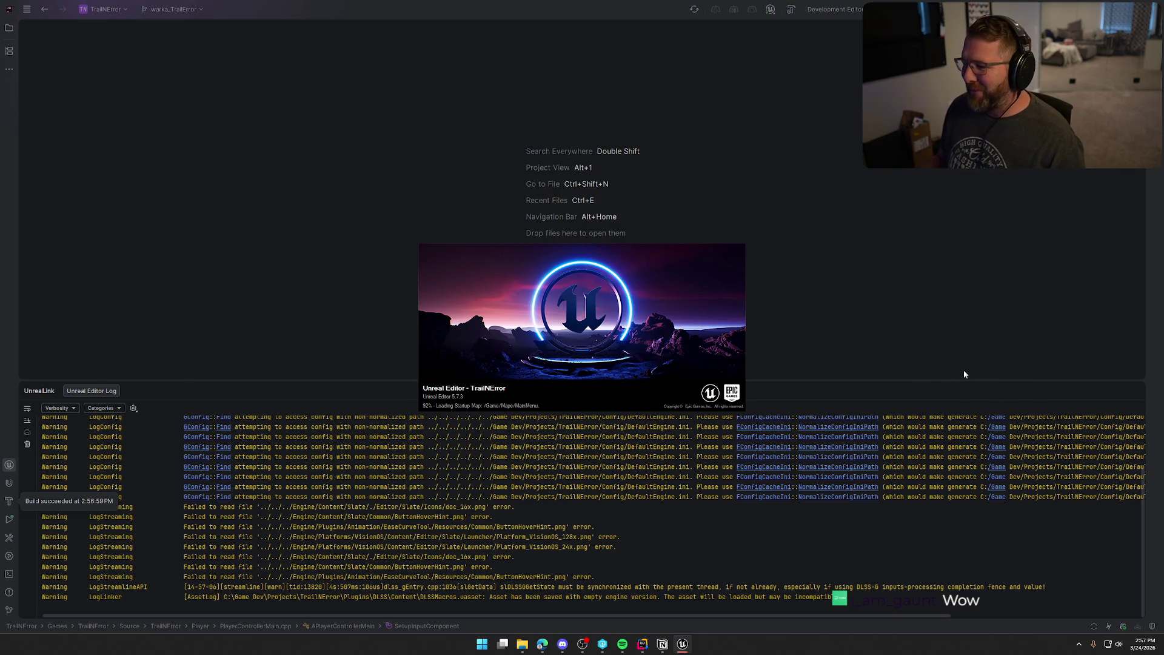
Step: After the Rider build succeeds, hide the UnrealLink log and bring Unreal Editor forward
click(1136, 391)
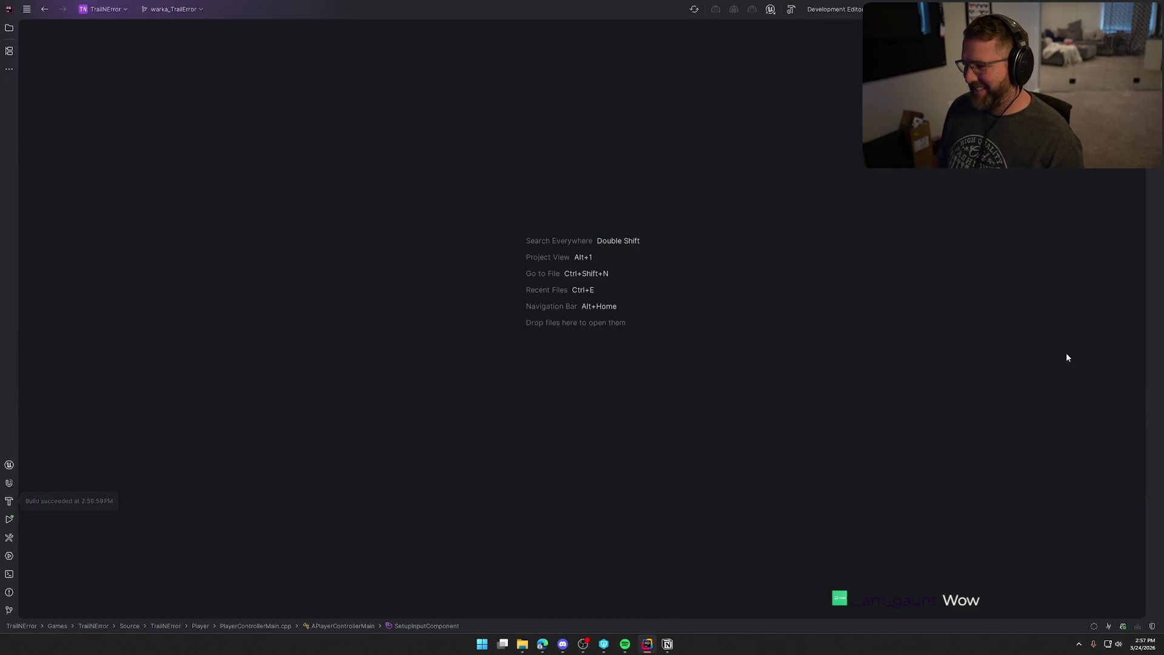
click(683, 645)
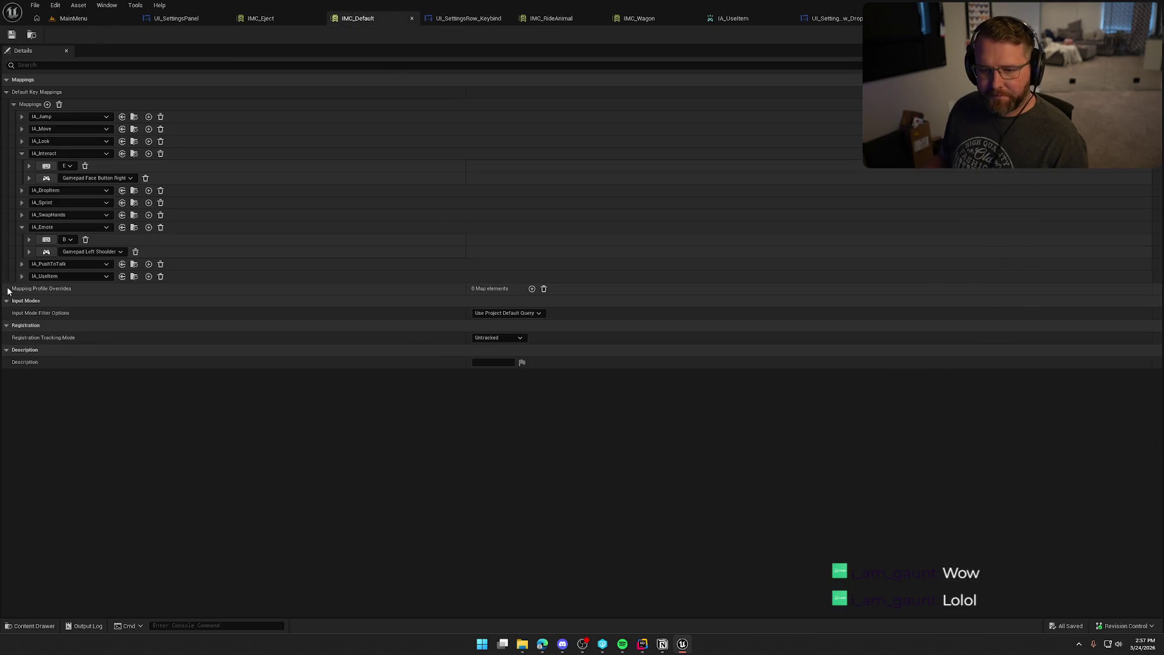
Step: Add a new binding under IA_UseItem set to Gamepad Right Trigger Axis
click(21, 275)
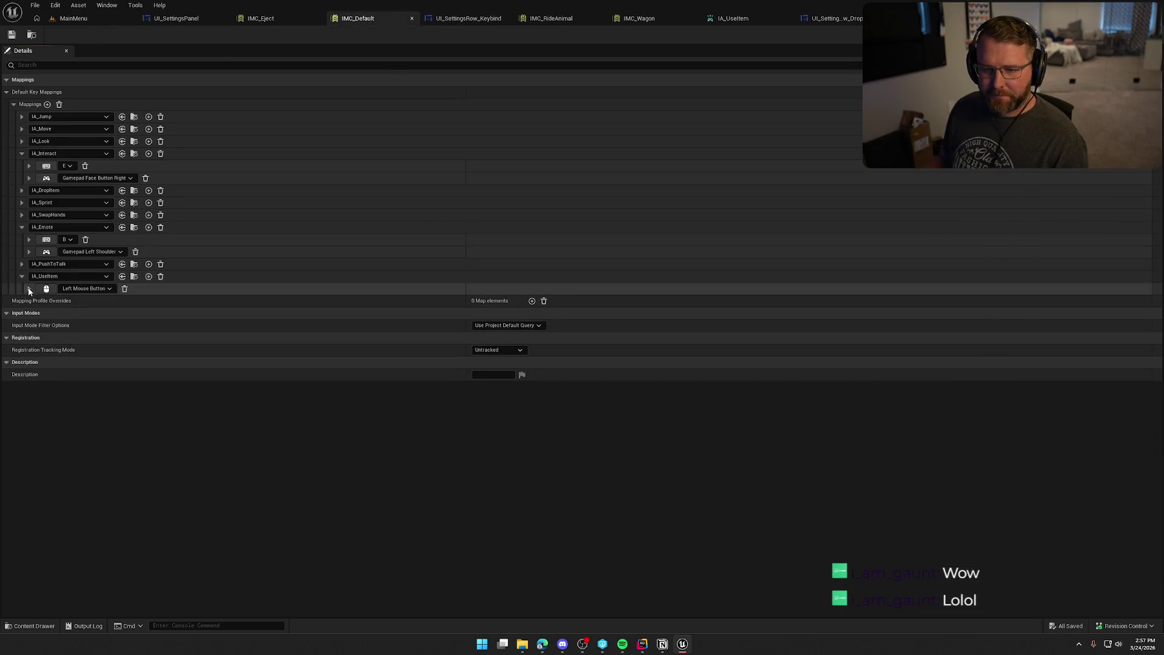
click(149, 275)
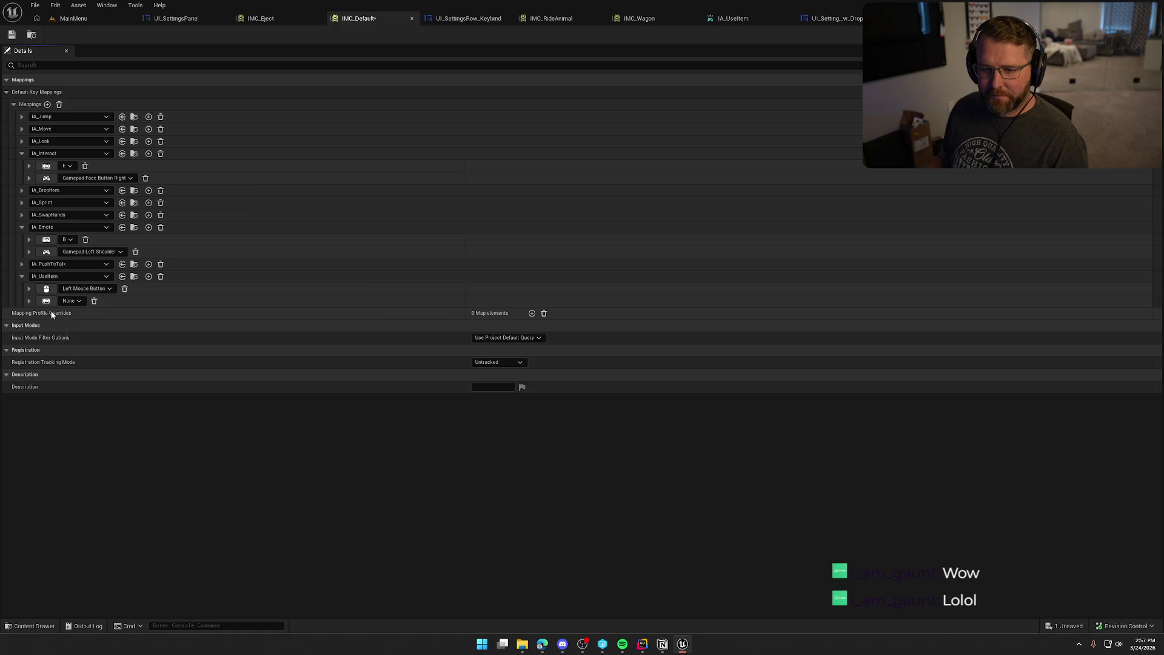
click(76, 300)
text(right tir)
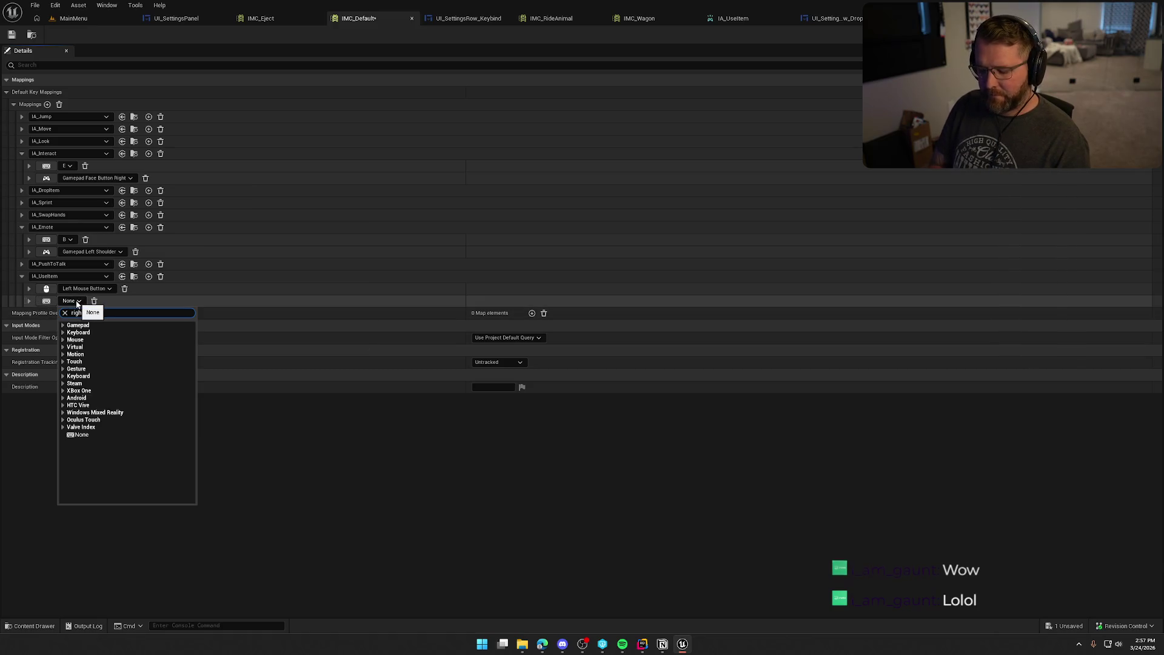
key(BackSpace)
key(BackSpace)
text(r)
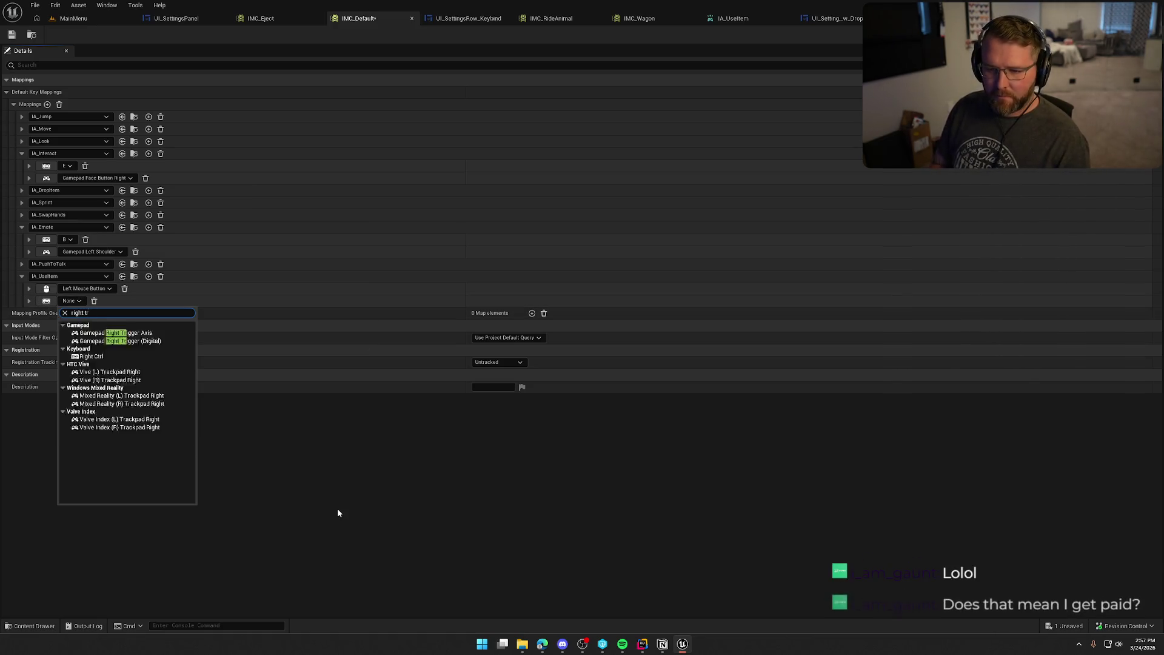
click(142, 333)
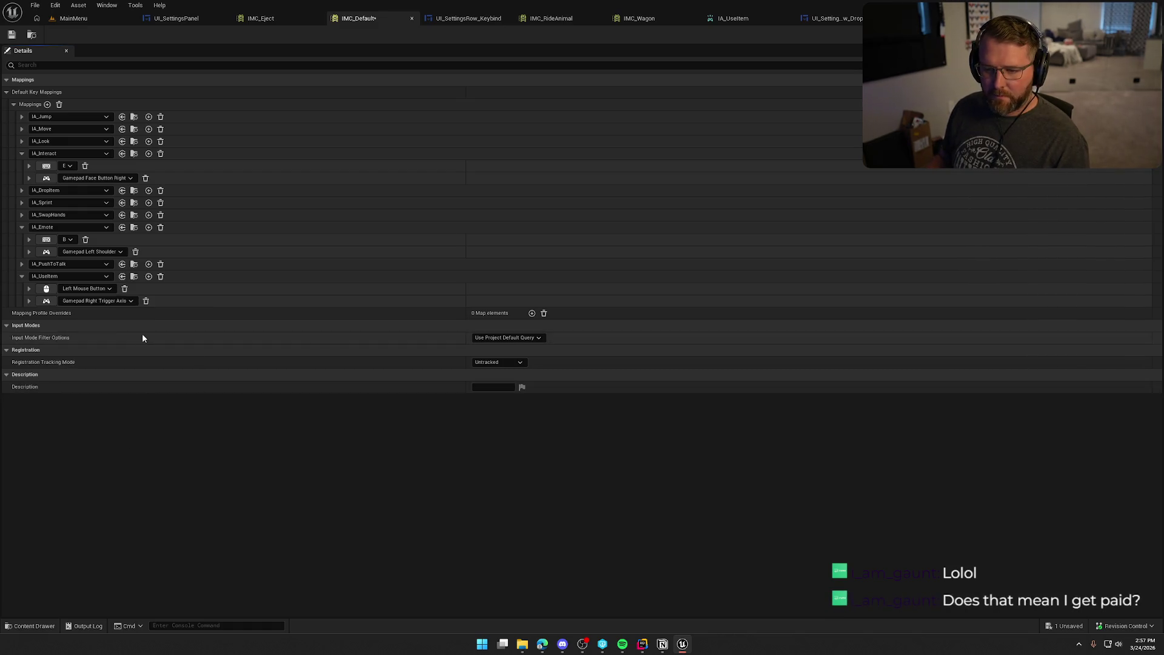
Step: Set the binding's behavior to Override Settings and add Player Mappable Key Settings
click(28, 300)
click(523, 337)
click(511, 350)
click(494, 350)
click(522, 382)
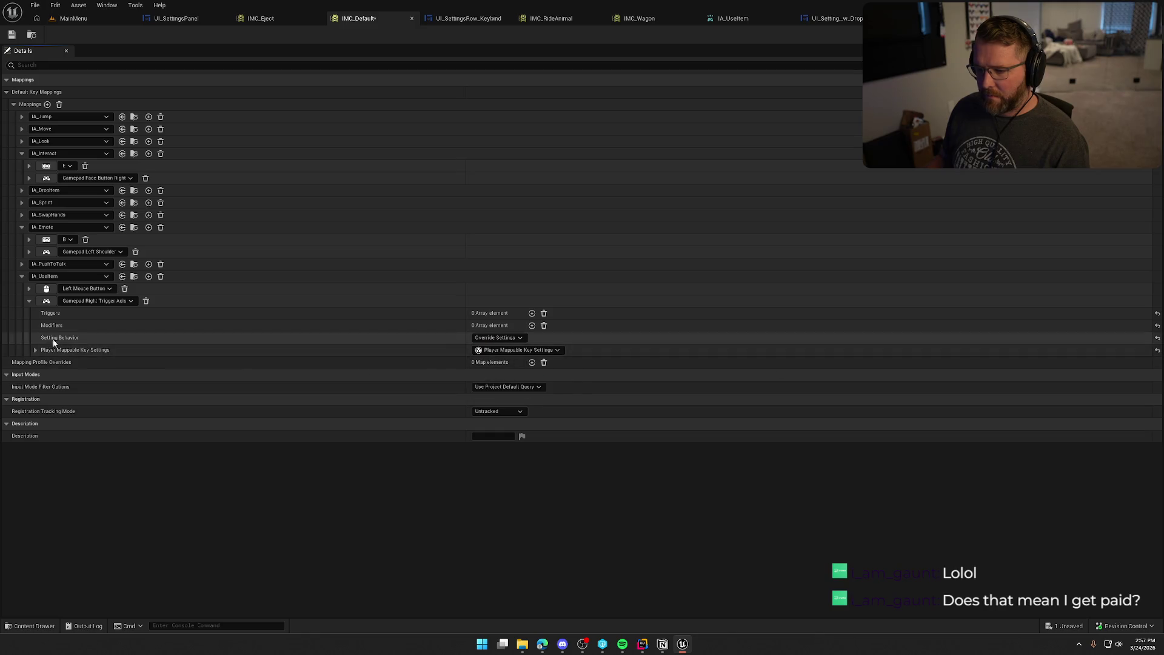
click(34, 350)
Step: Name it Gamepad_UseItem with display name 'Use Item' and category Gamepad, then return to MainMenu
click(483, 386)
text(Gamepad_UseIt)
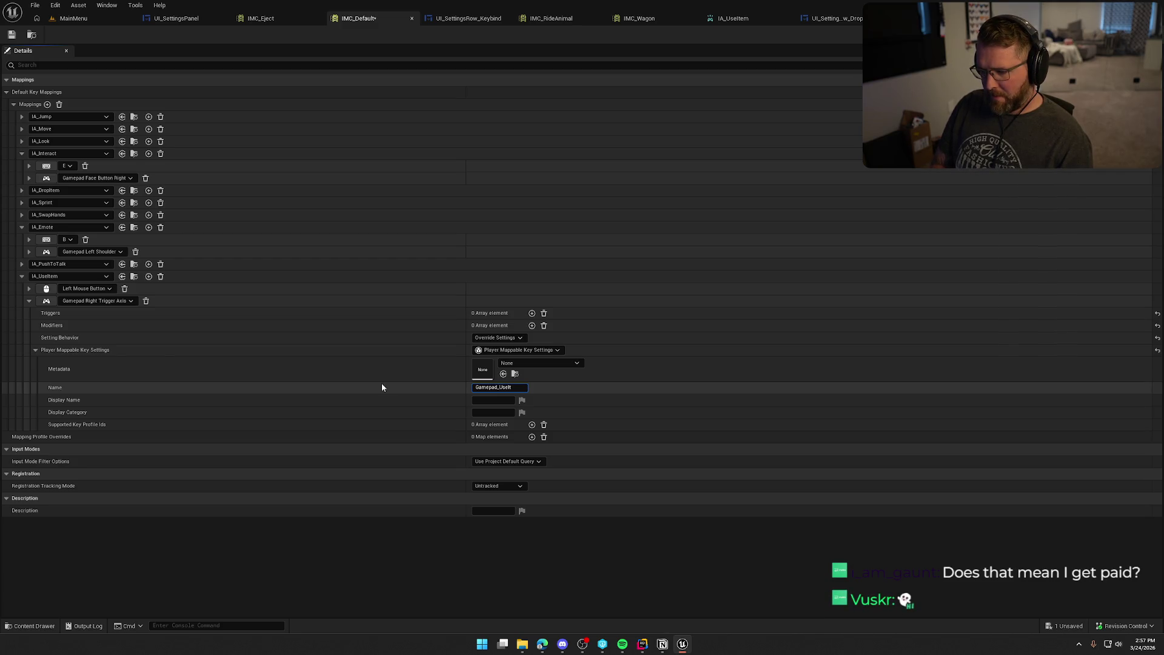
text(em)
text(Item)
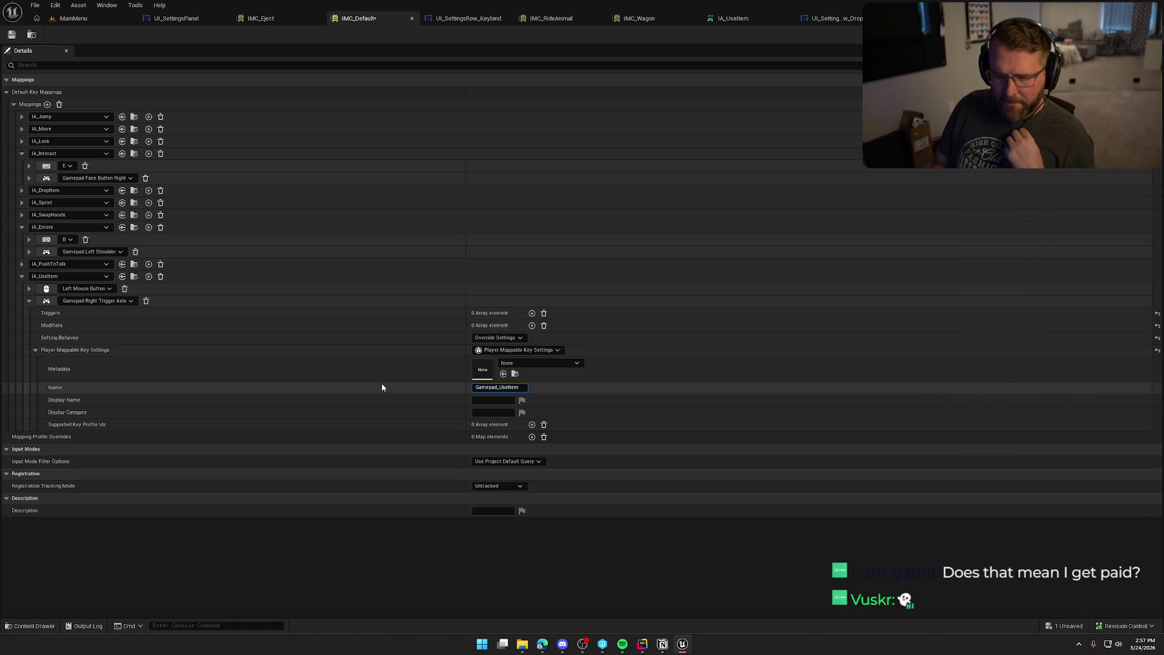
key(Tab)
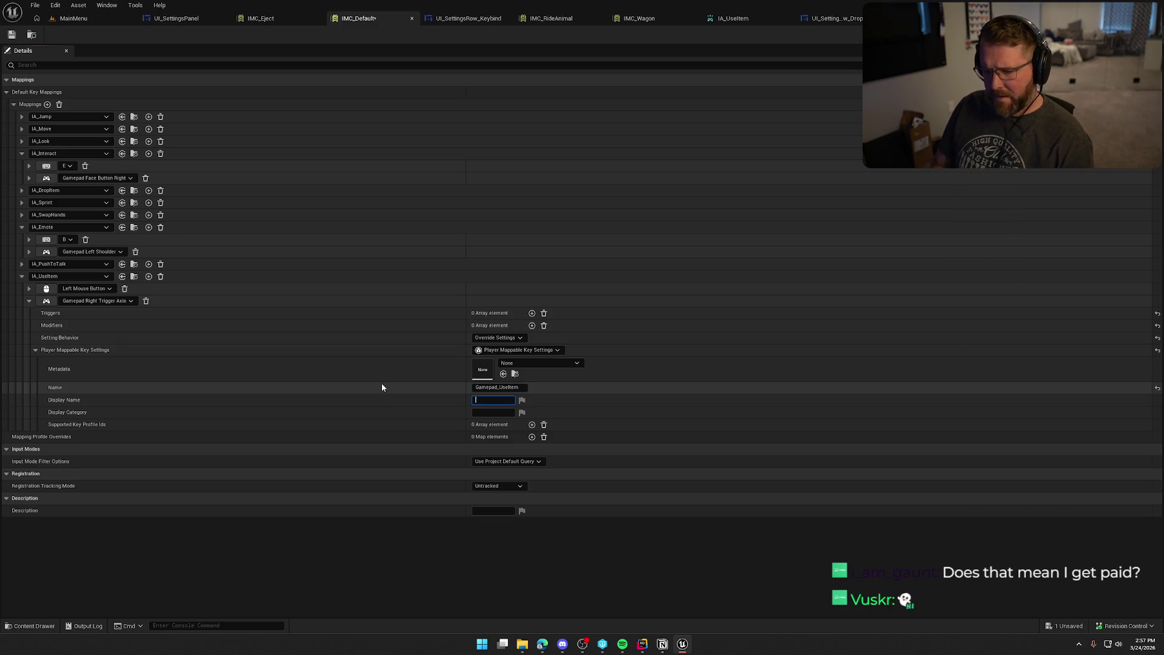
text(Use Item)
key(Tab)
text(Gamepad)
key(Return)
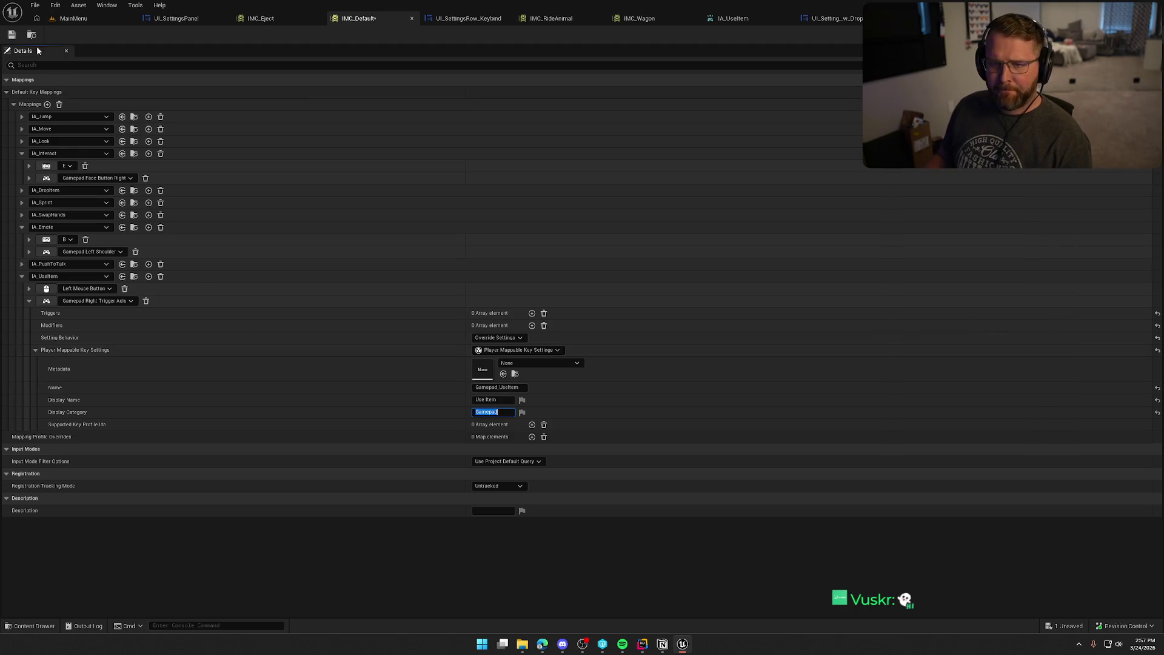
click(73, 19)
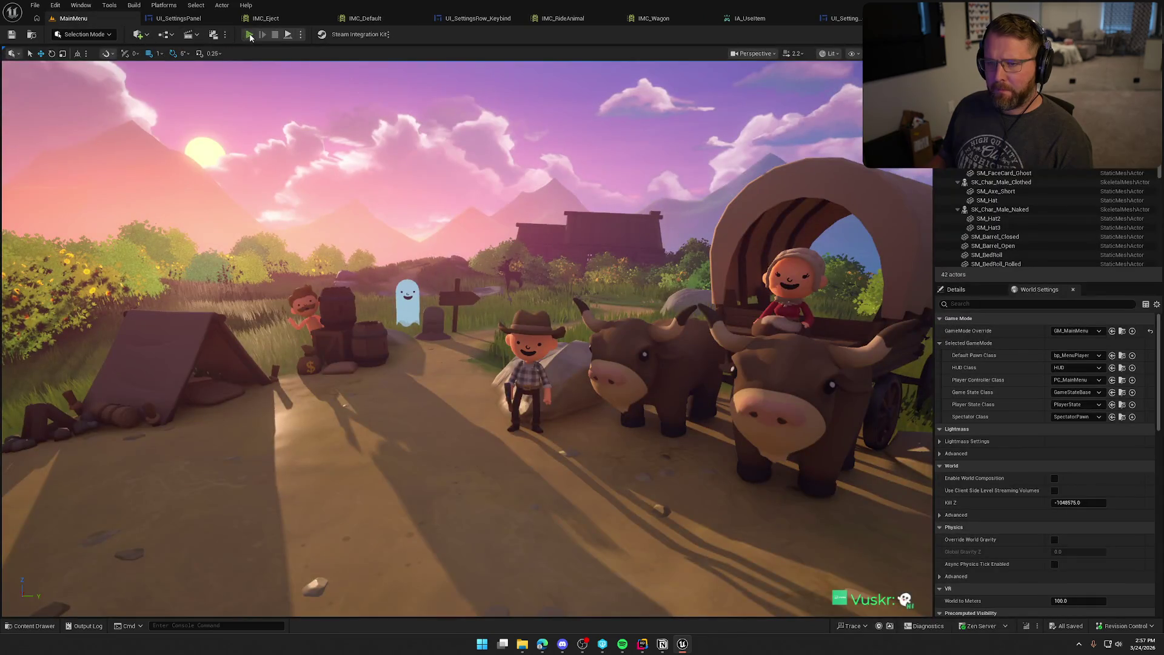
click(261, 34)
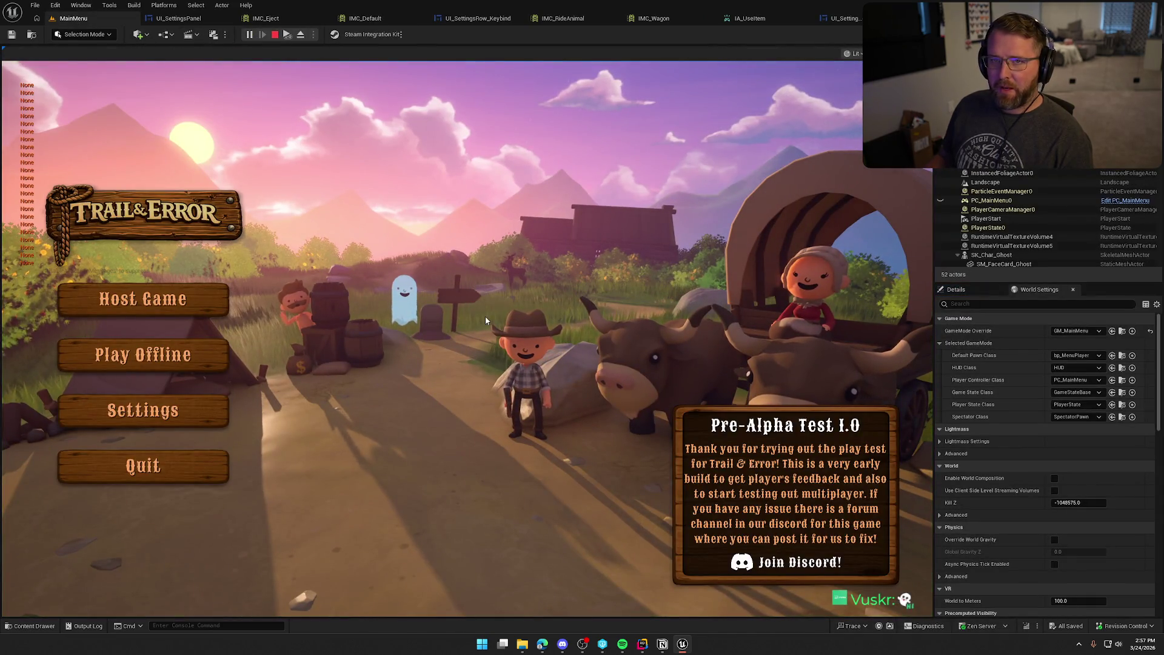
click(179, 410)
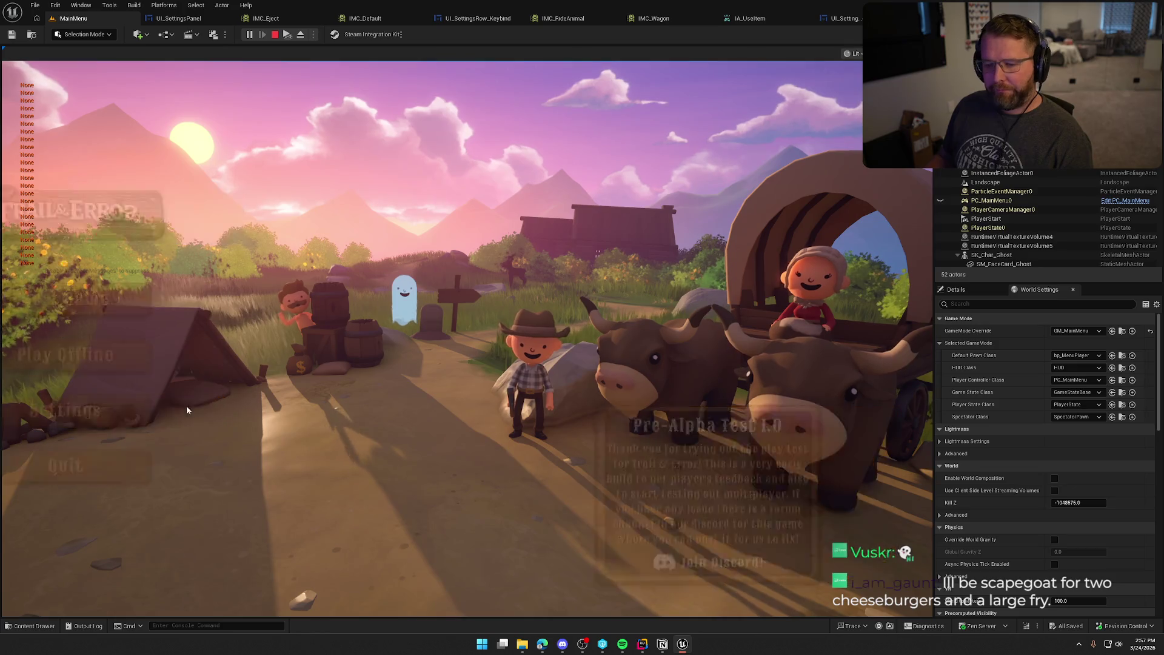
click(591, 103)
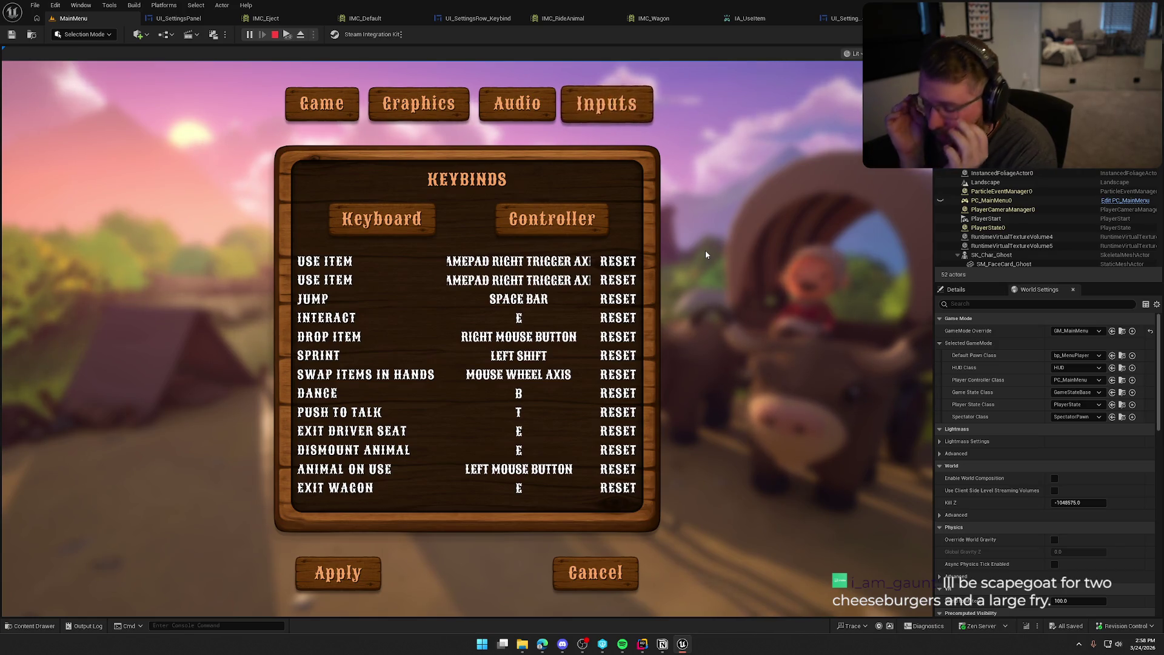
click(587, 286)
click(594, 282)
click(620, 269)
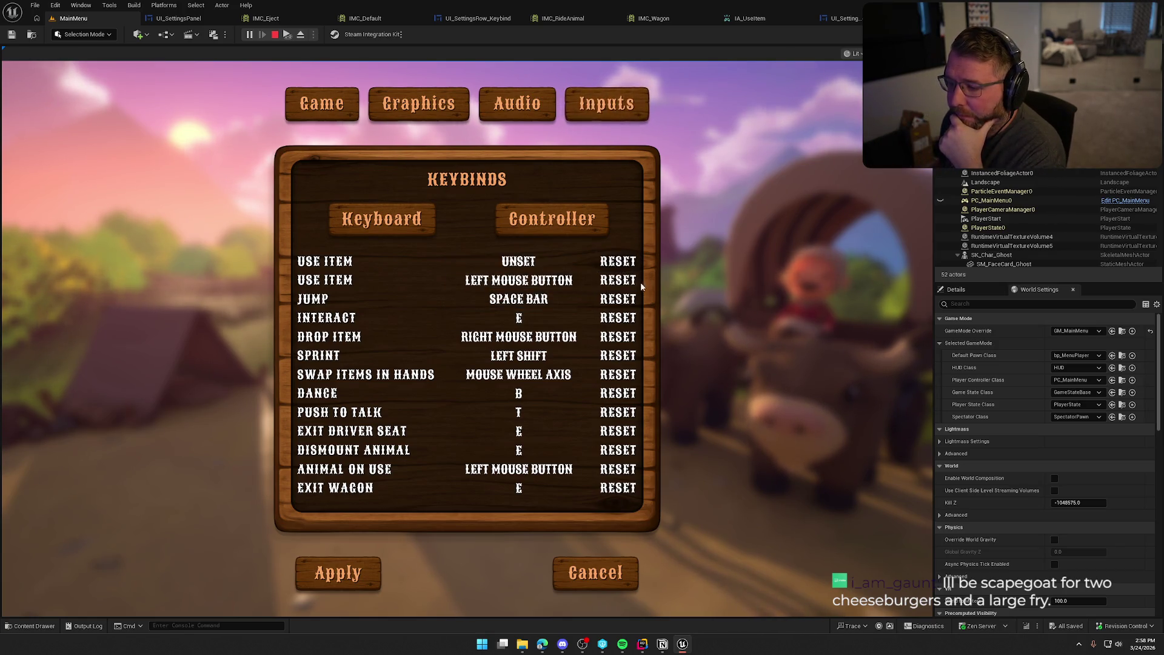
click(595, 217)
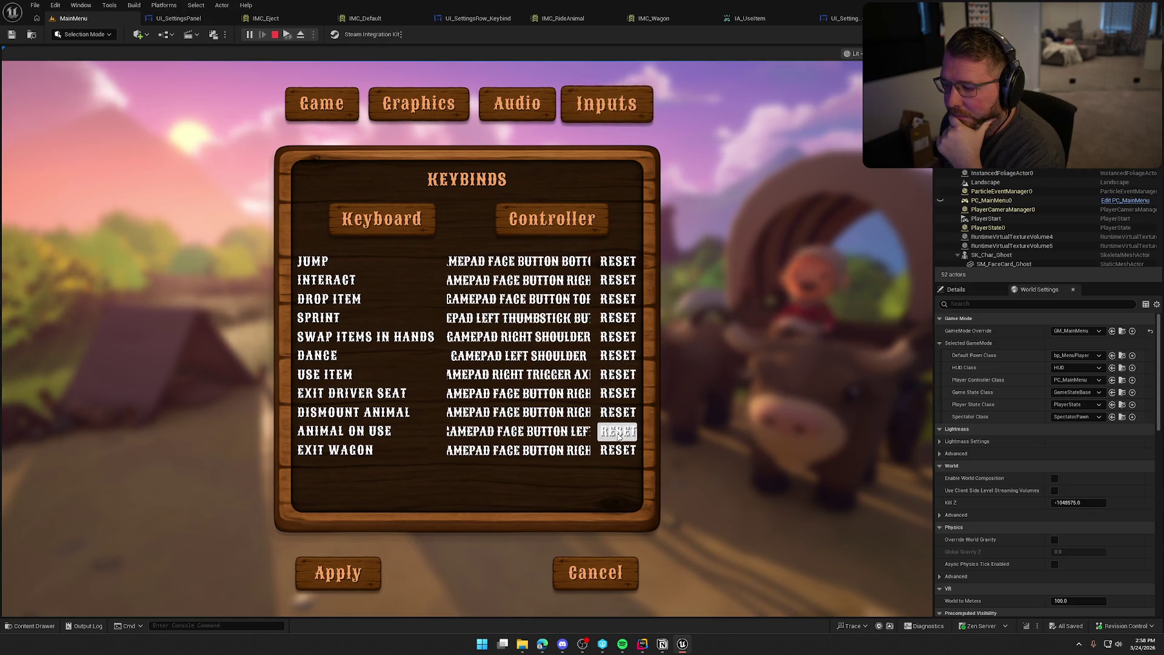
click(381, 218)
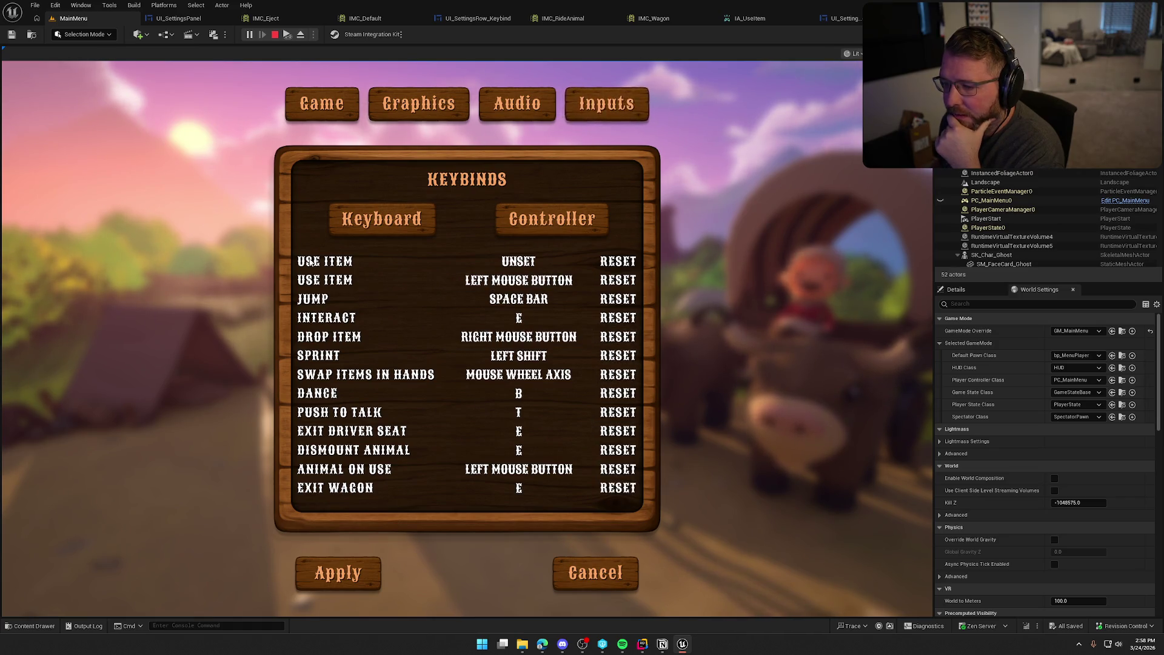
key(Escape)
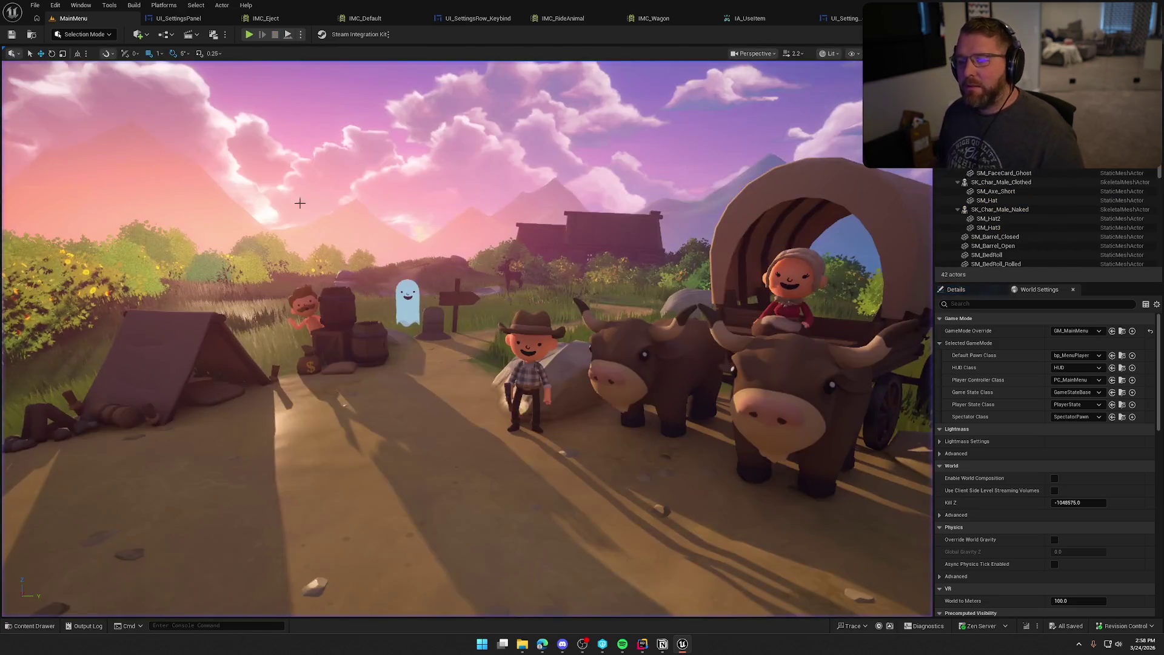
Step: Move the IMC_Default tab before IMC_Eject, expand the Left Mouse Button settings, then view IA_UseItem
click(371, 18)
drag(371, 19, 275, 19)
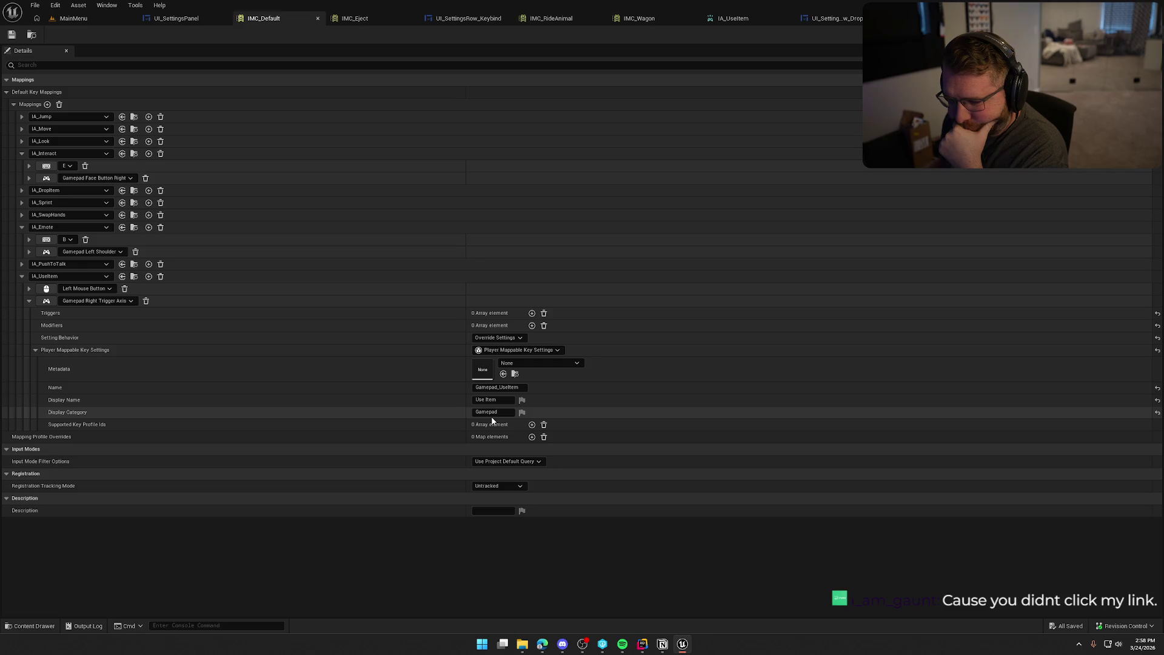
click(29, 288)
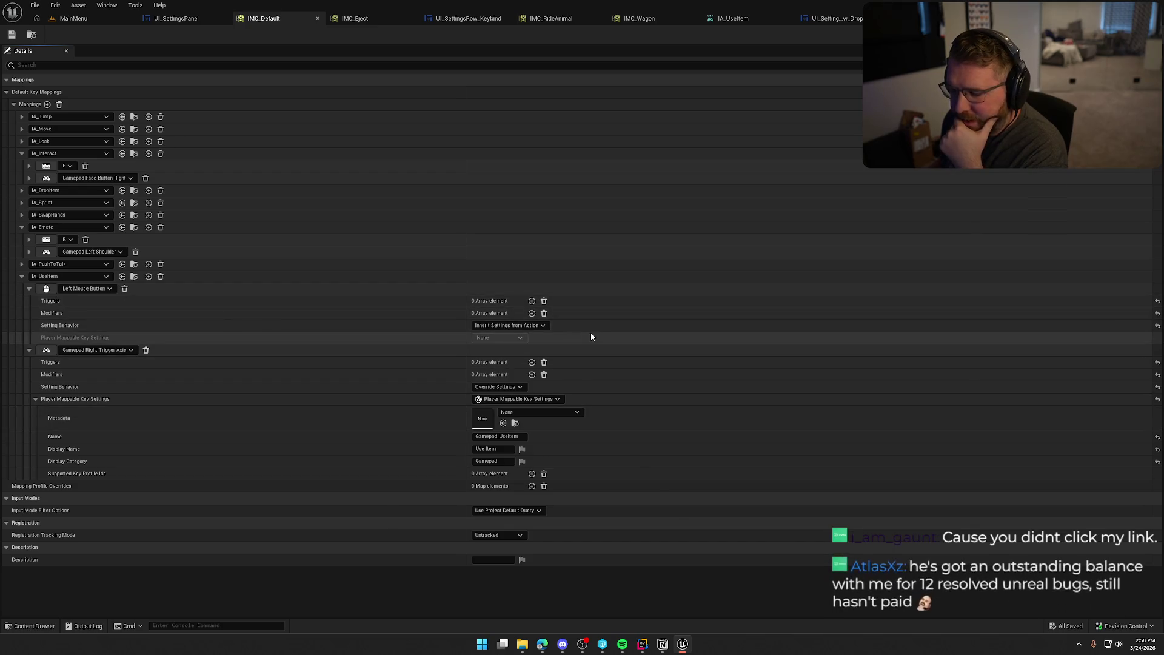
click(751, 17)
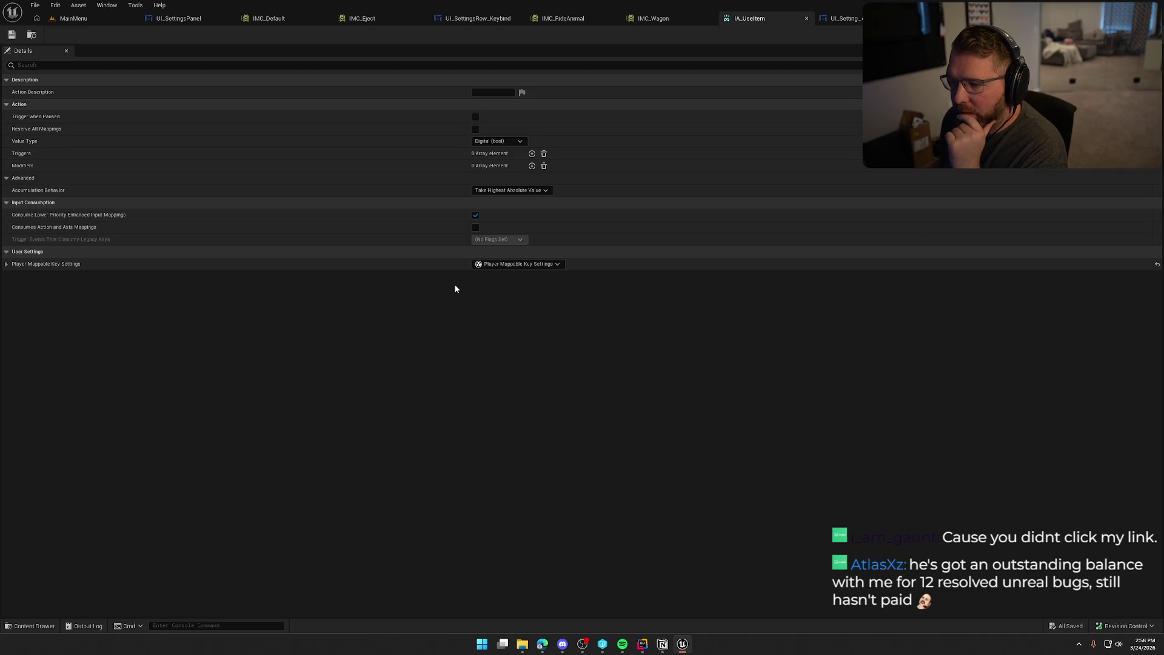
Step: Give IA_UseItem mappable settings KBM_UseItem, 'Use Item', Keyboard category, save, and return to MainMenu
click(518, 264)
click(512, 296)
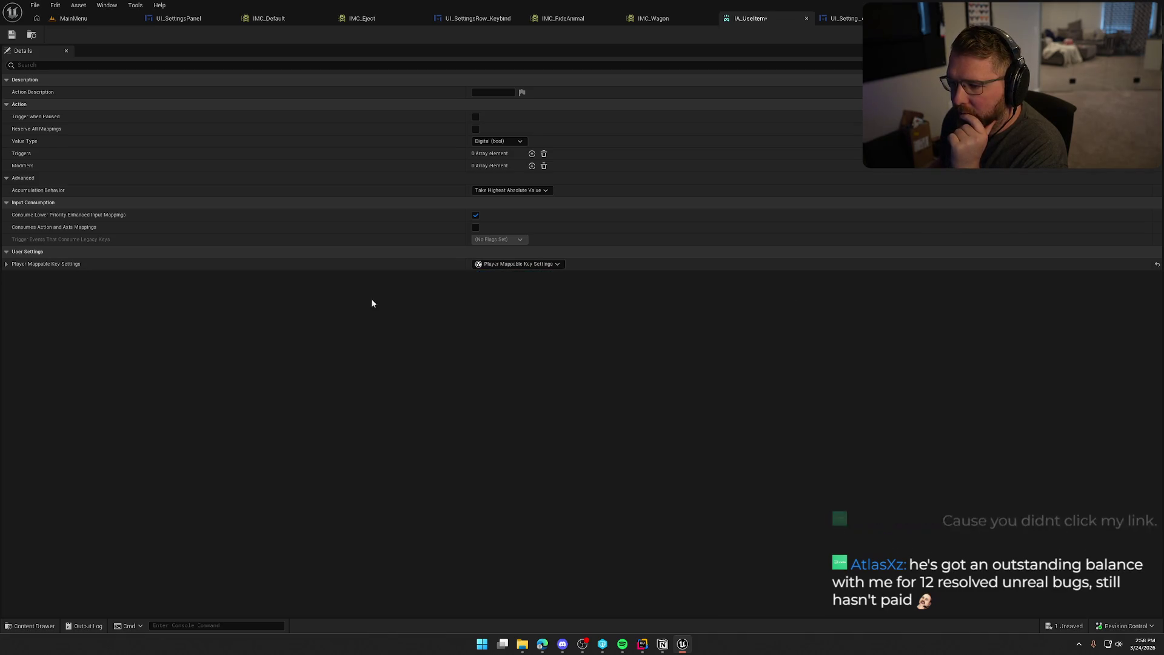
click(6, 264)
click(491, 302)
text(Keyboard)
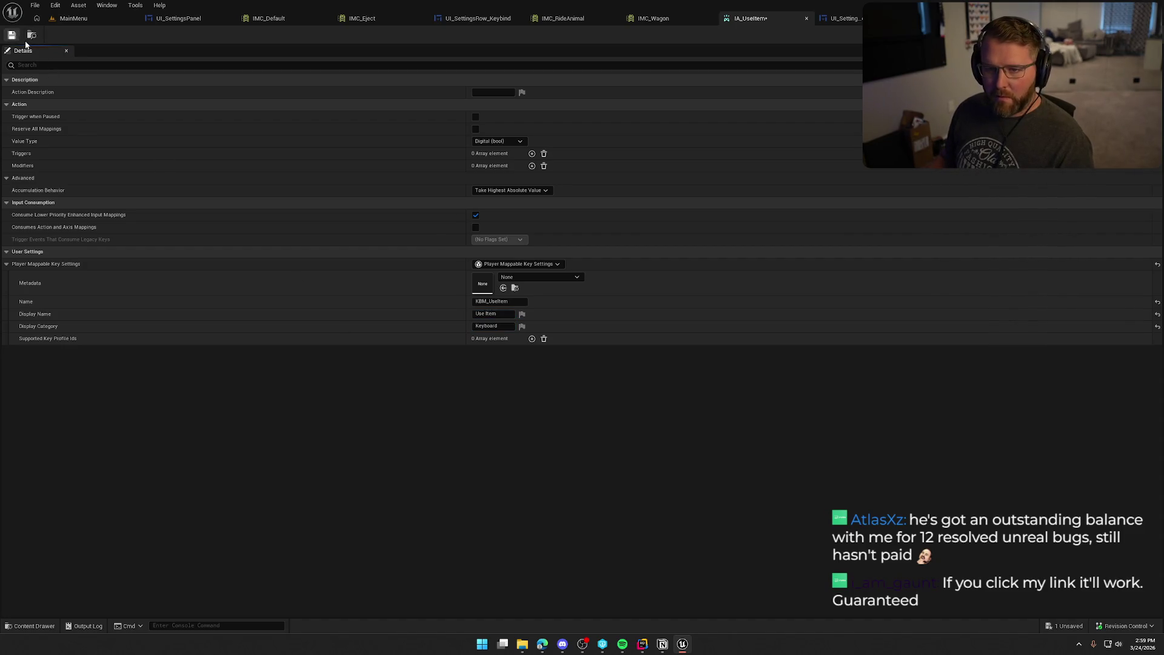
key(ctrl+s)
click(74, 18)
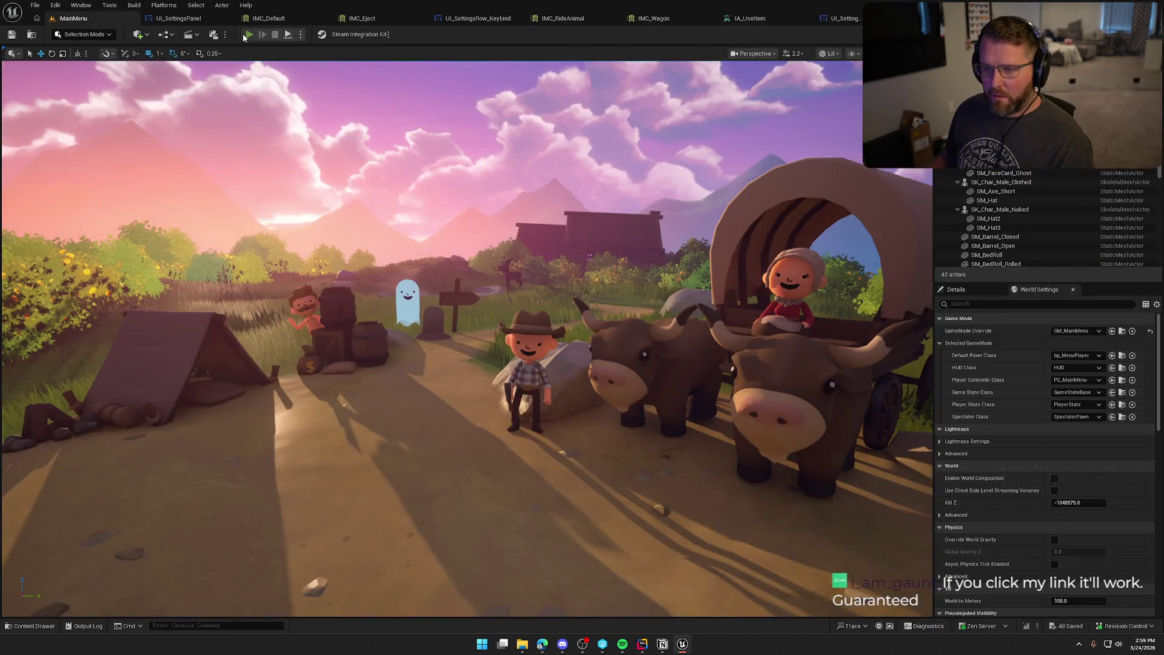
Step: Play the game and reset both Use Item keybinds in Settings > Inputs, then stop playing
click(248, 34)
click(124, 408)
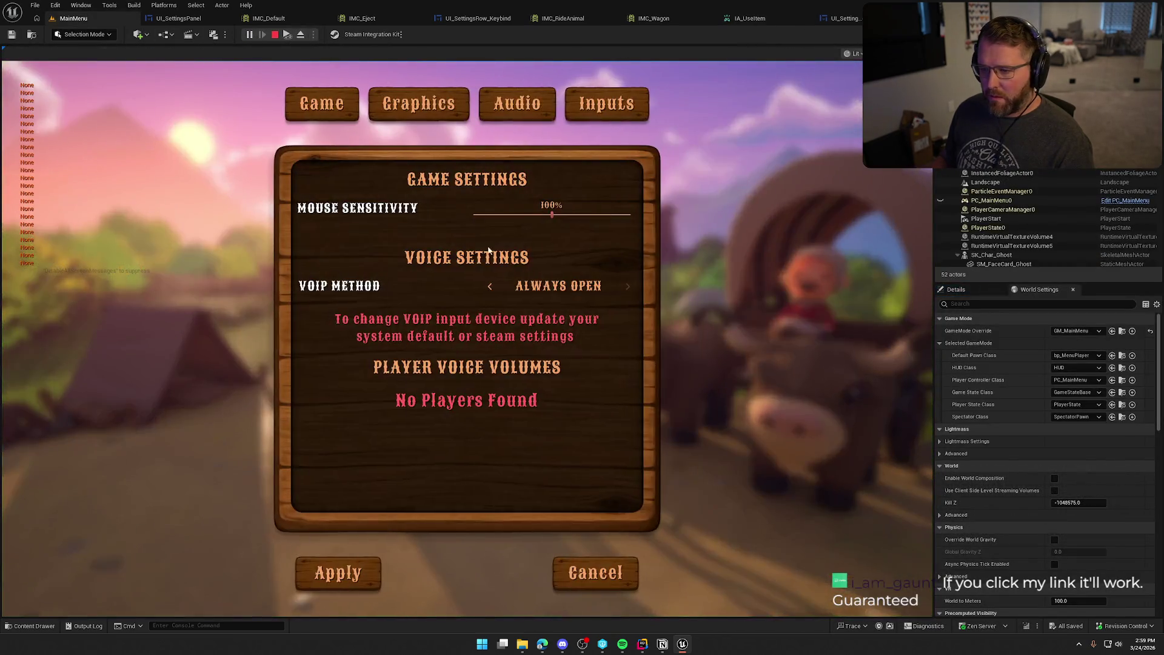
click(626, 118)
click(618, 261)
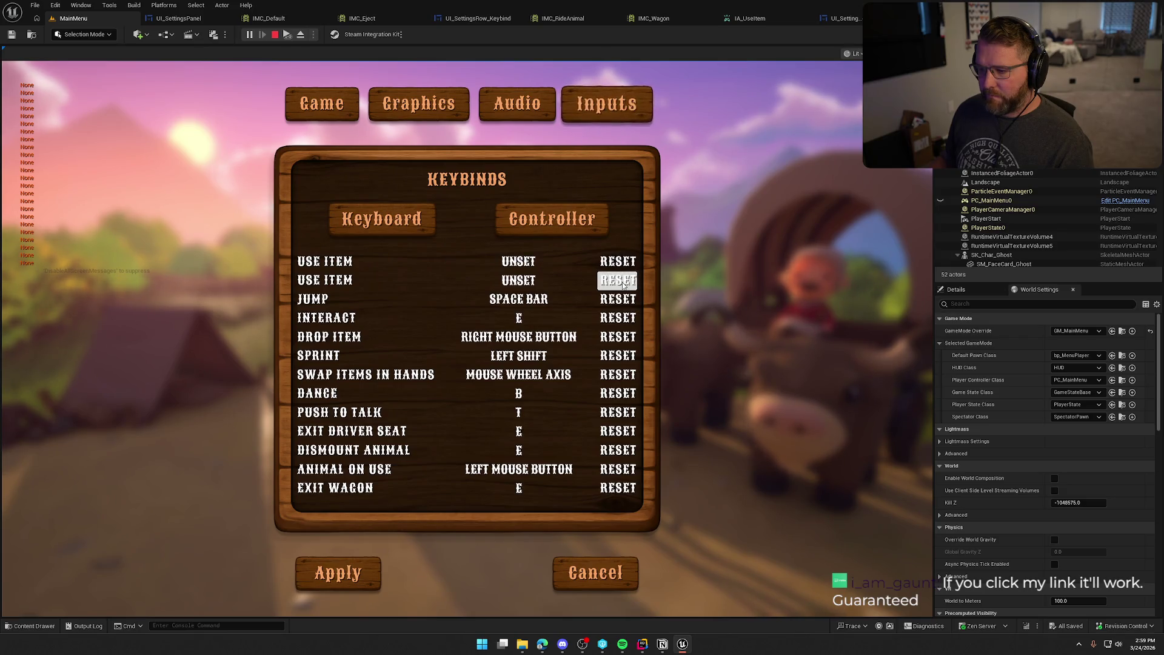
click(624, 285)
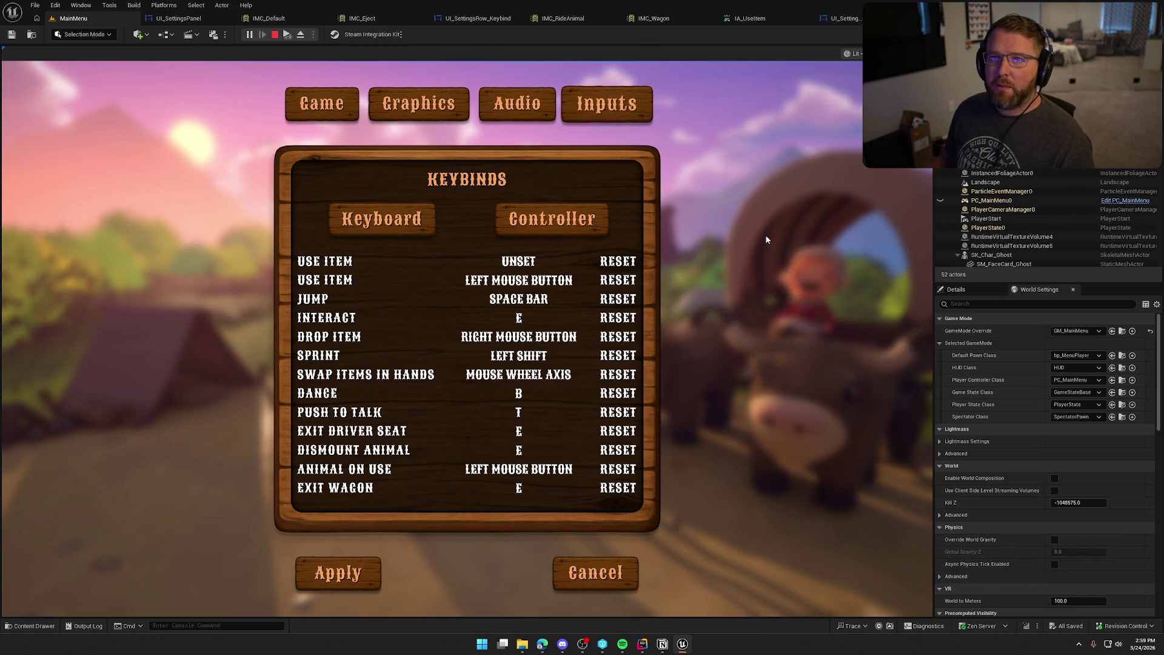
key(Escape)
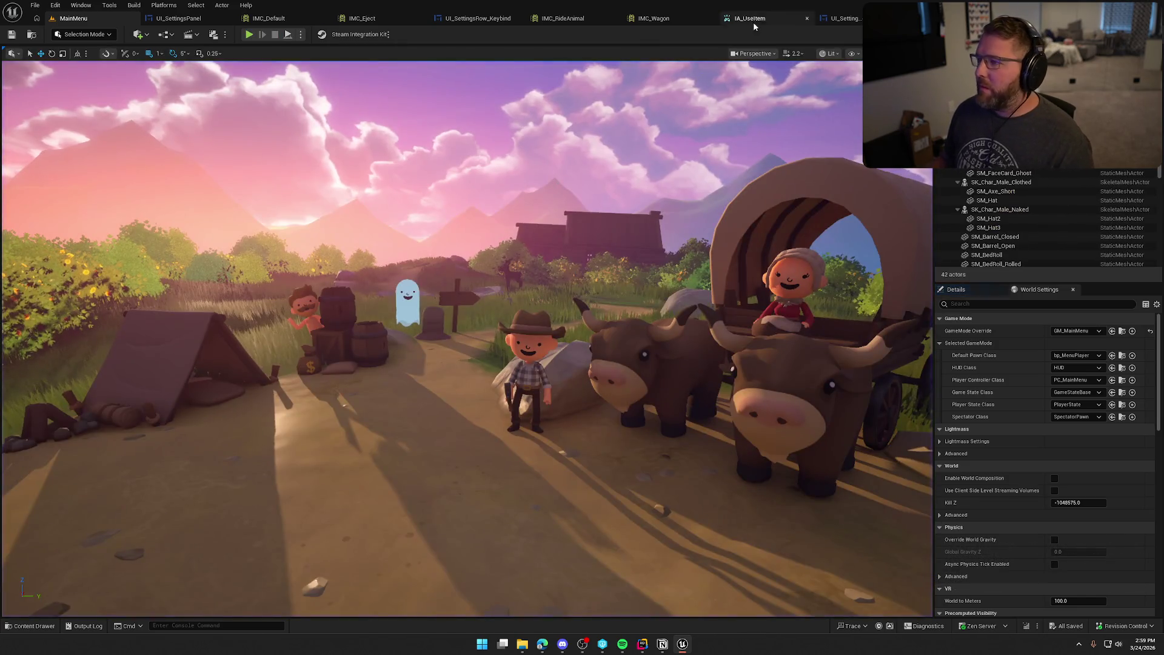
Step: Rename IA_UseItem's mapping name to KBM_ItemUse and return to the running MainMenu game
click(755, 24)
click(490, 302)
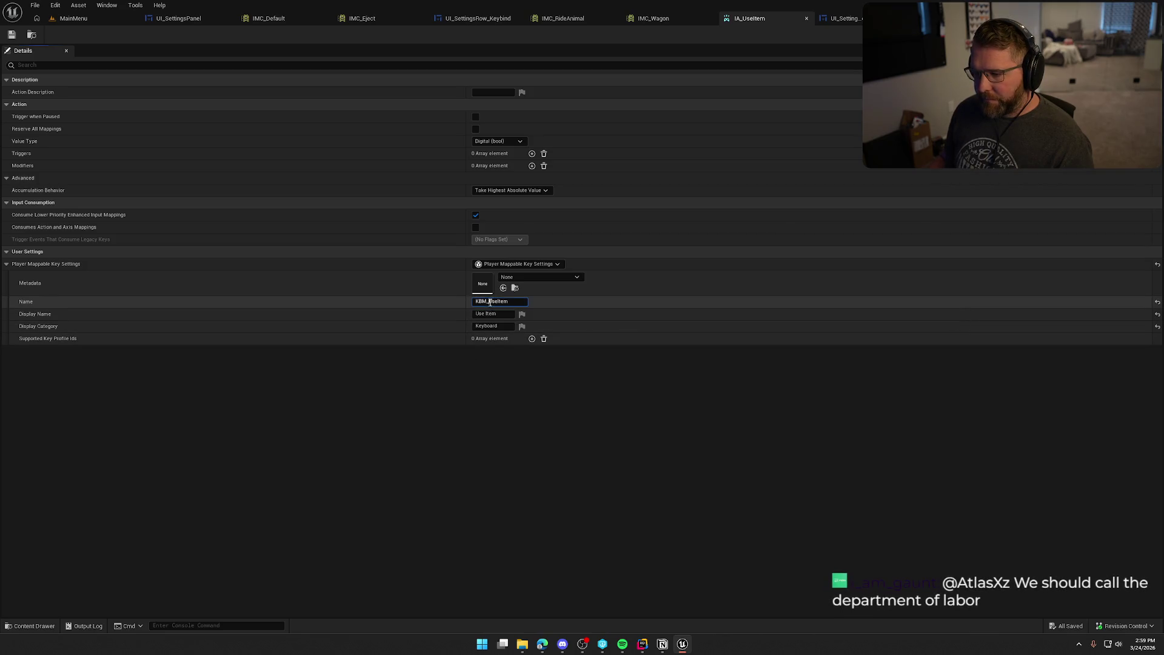
text(ItemUse)
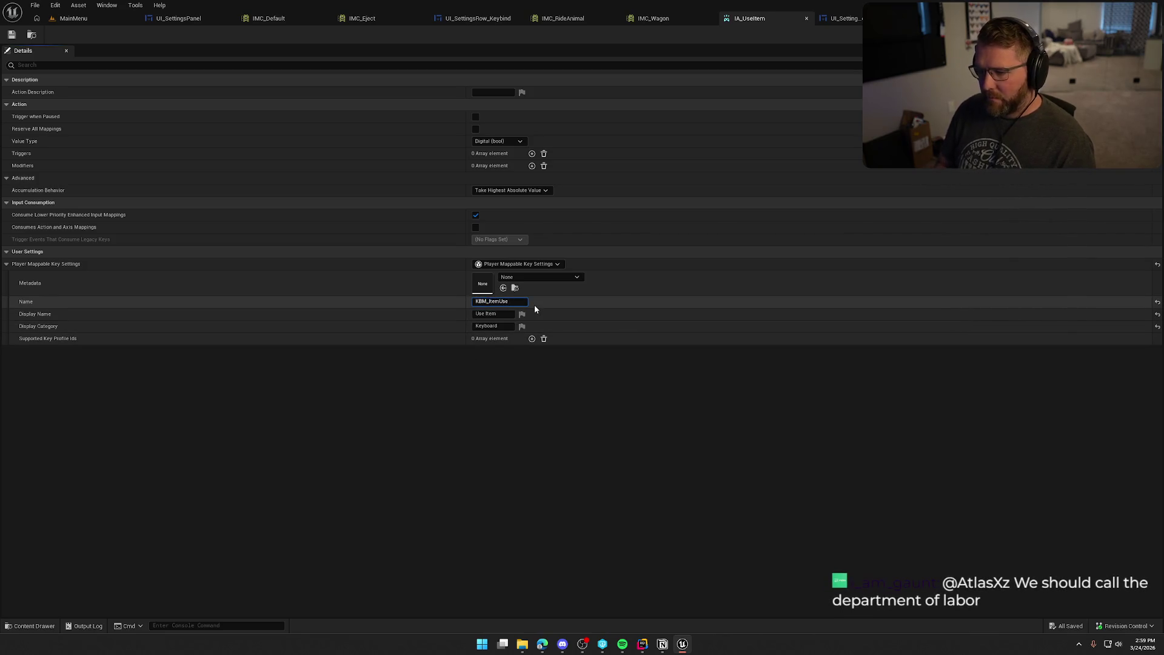
key(Return)
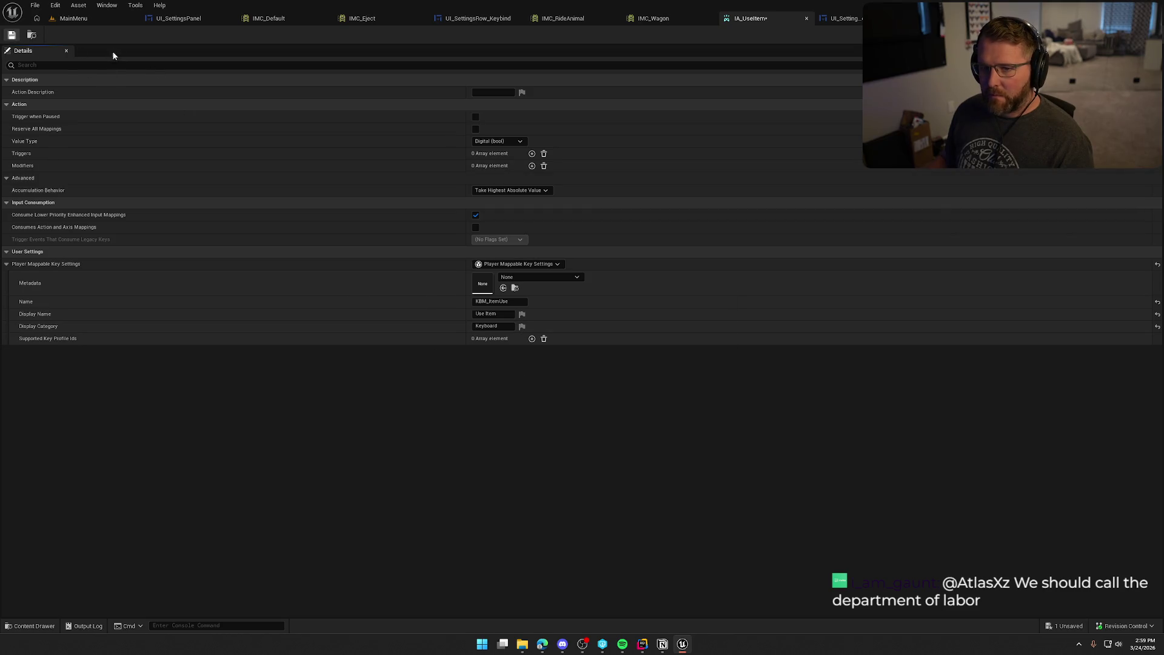
click(86, 22)
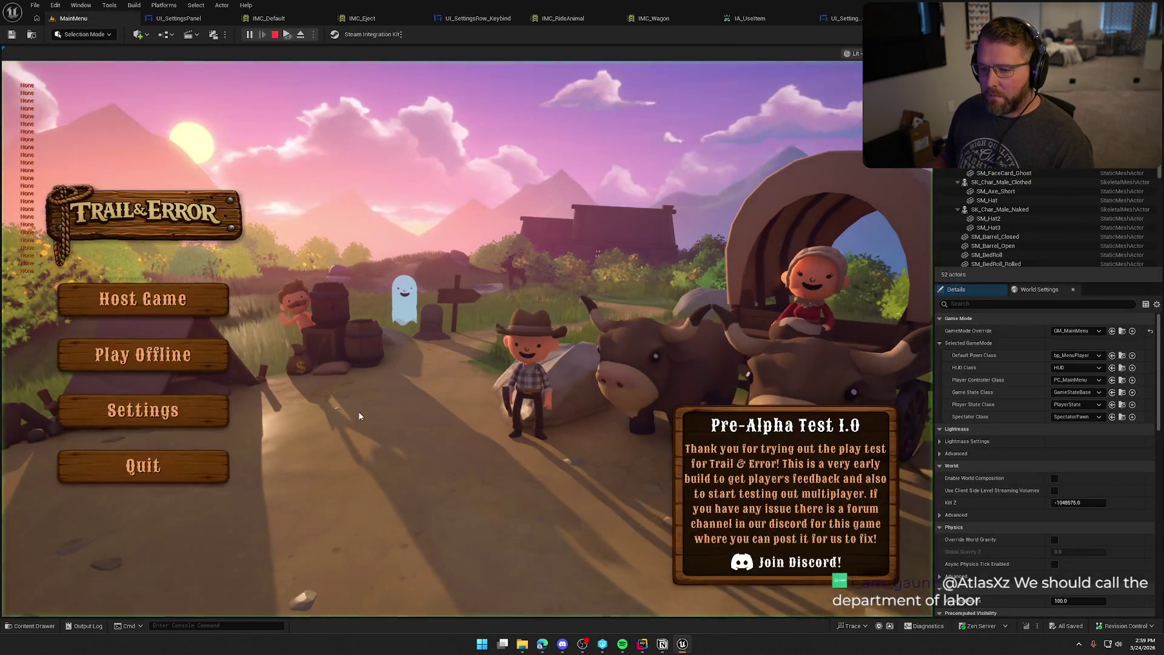
Step: In Settings > Inputs, reset the top two controller rows, compare Keyboard and Controller lists, then stop playing
click(183, 418)
click(604, 104)
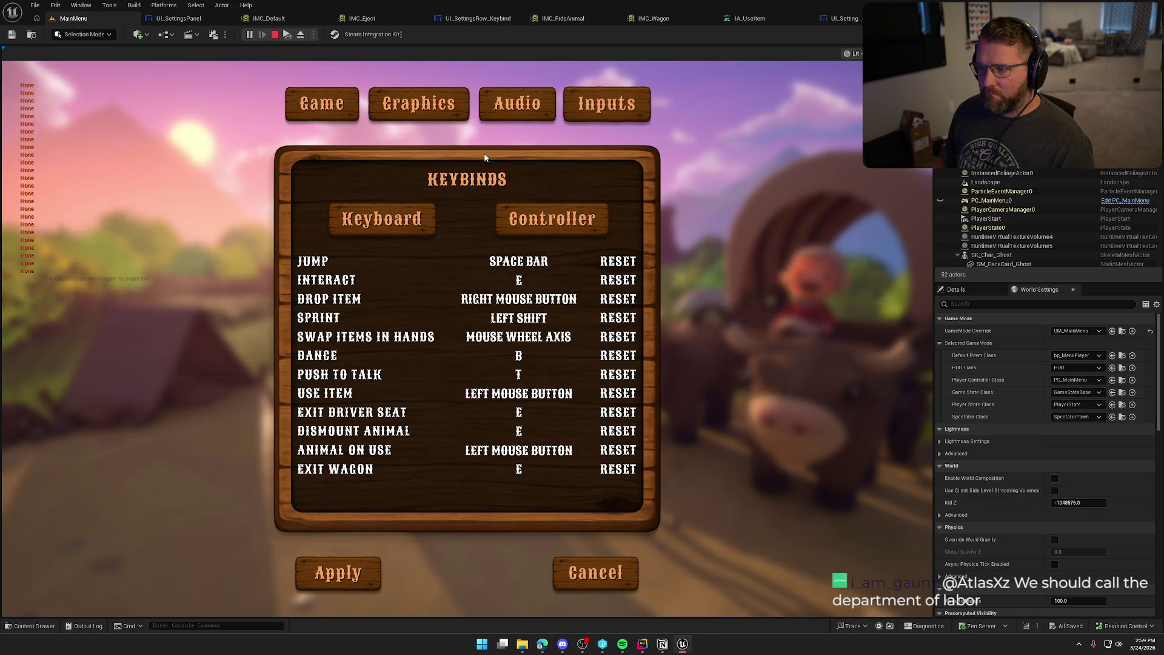
click(533, 219)
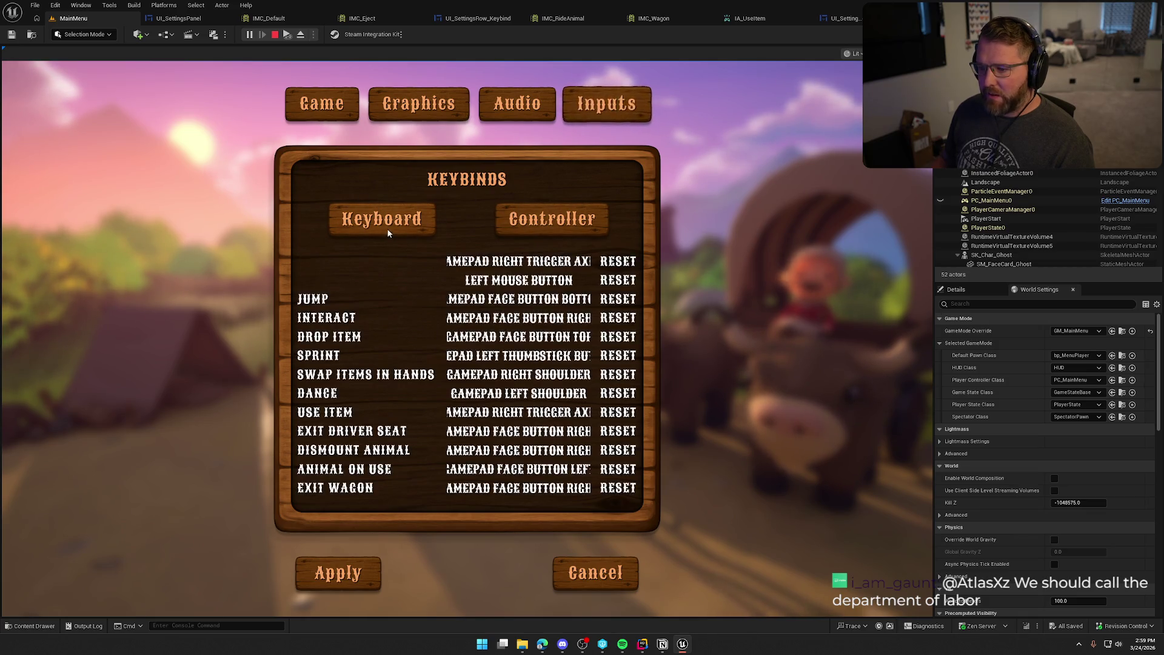
click(618, 280)
click(618, 261)
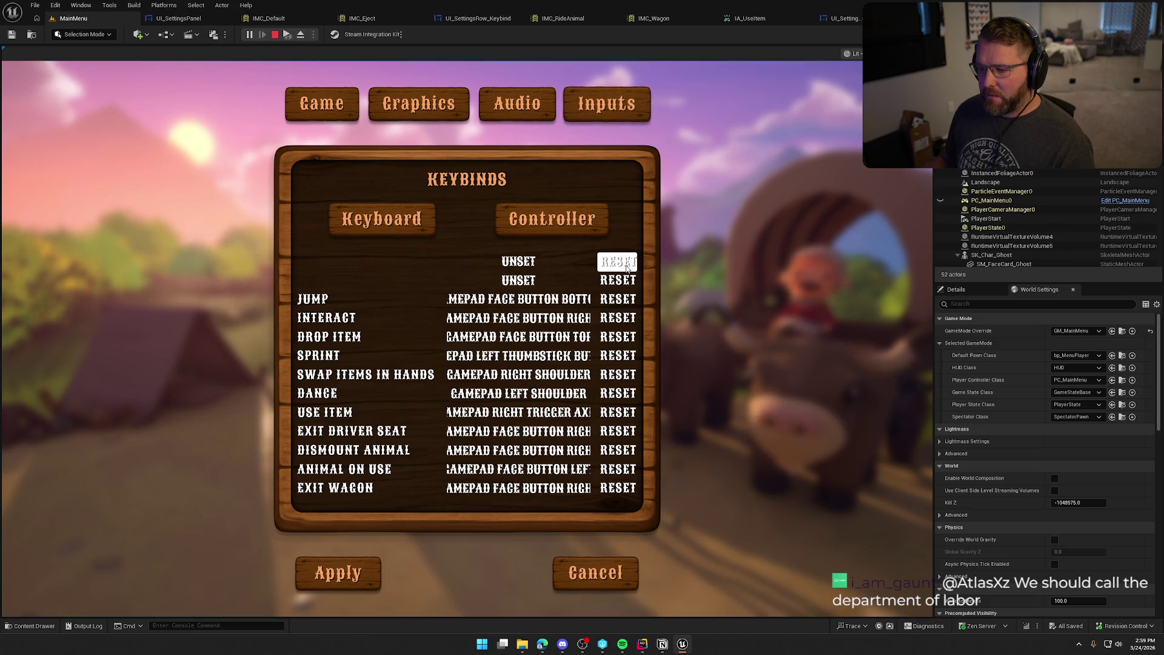
click(382, 218)
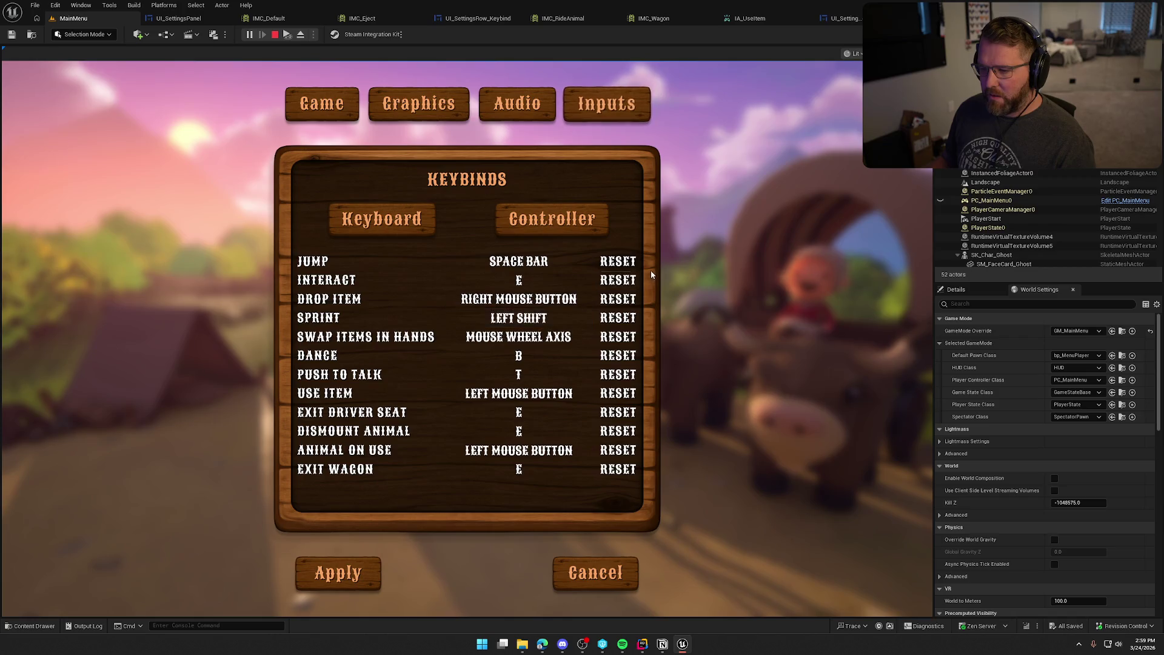
click(552, 218)
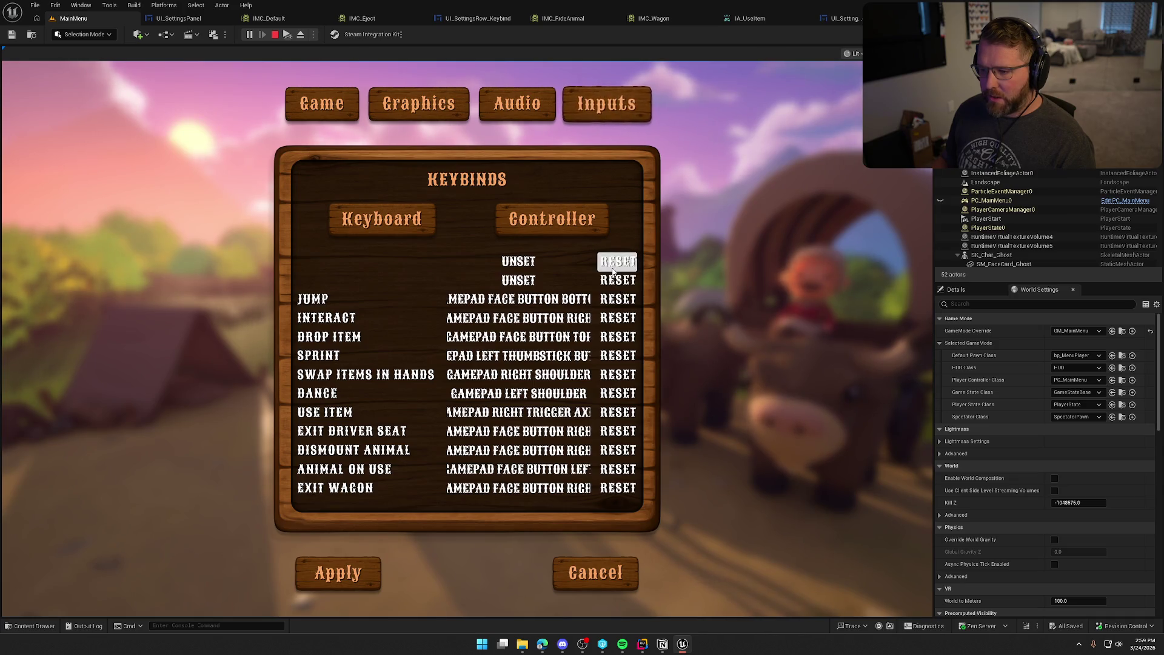
key(Escape)
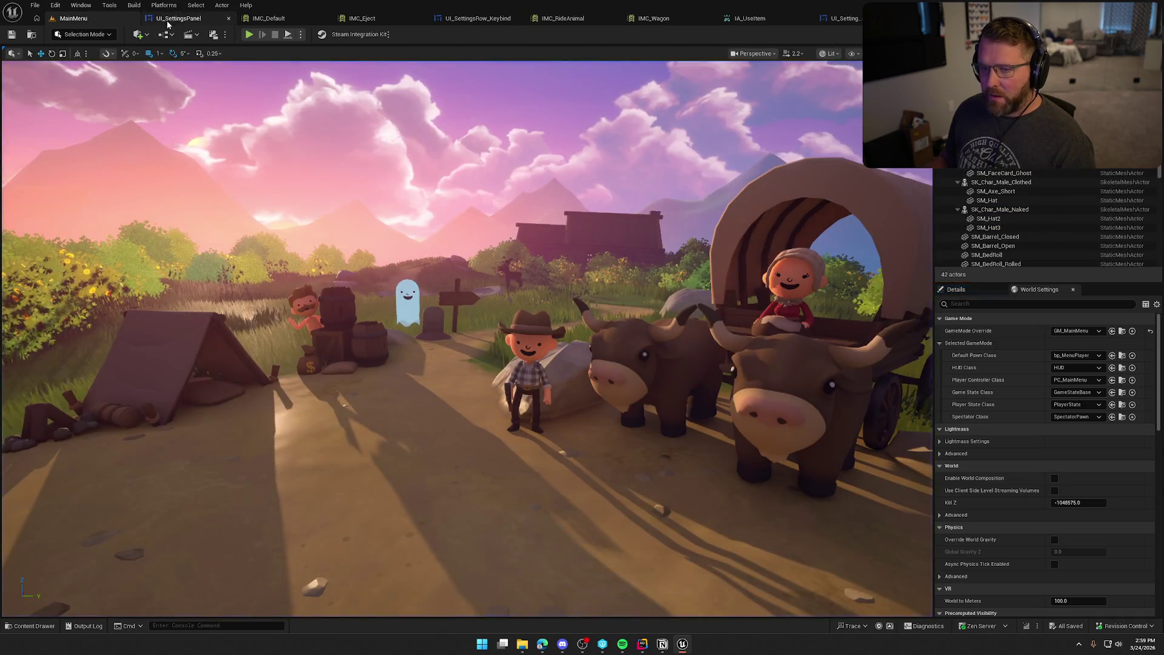
Step: Expose Break Player Key Mapping's Mapping Name, wire it into Print String, and compile UI_SettingsPanel
click(178, 18)
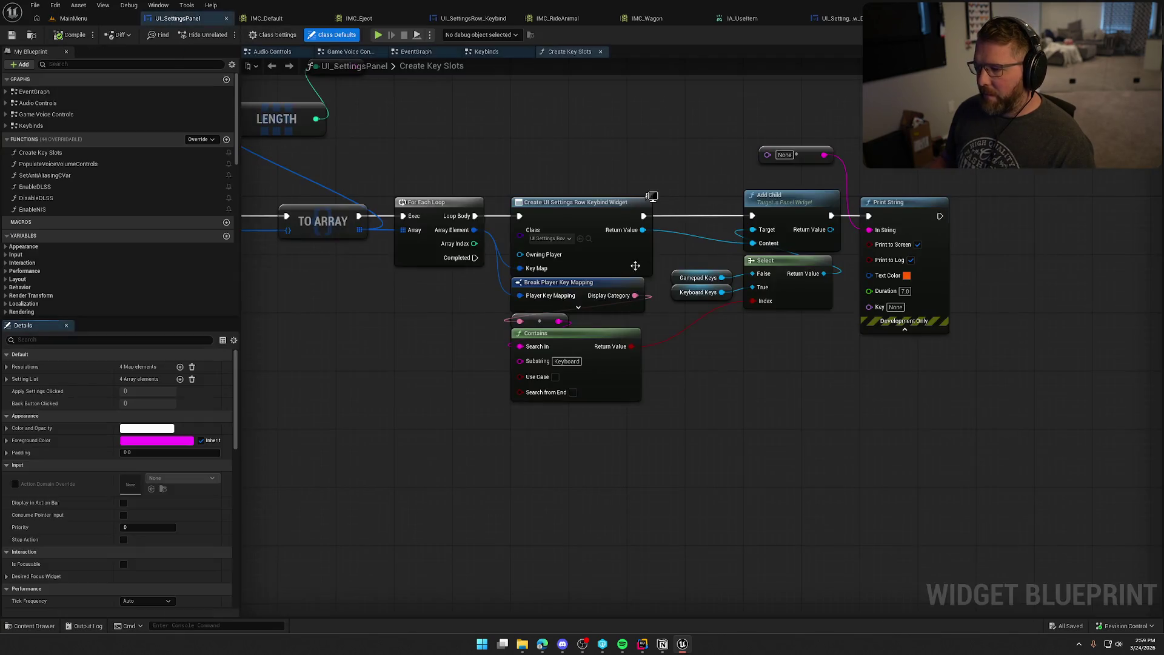
click(1142, 35)
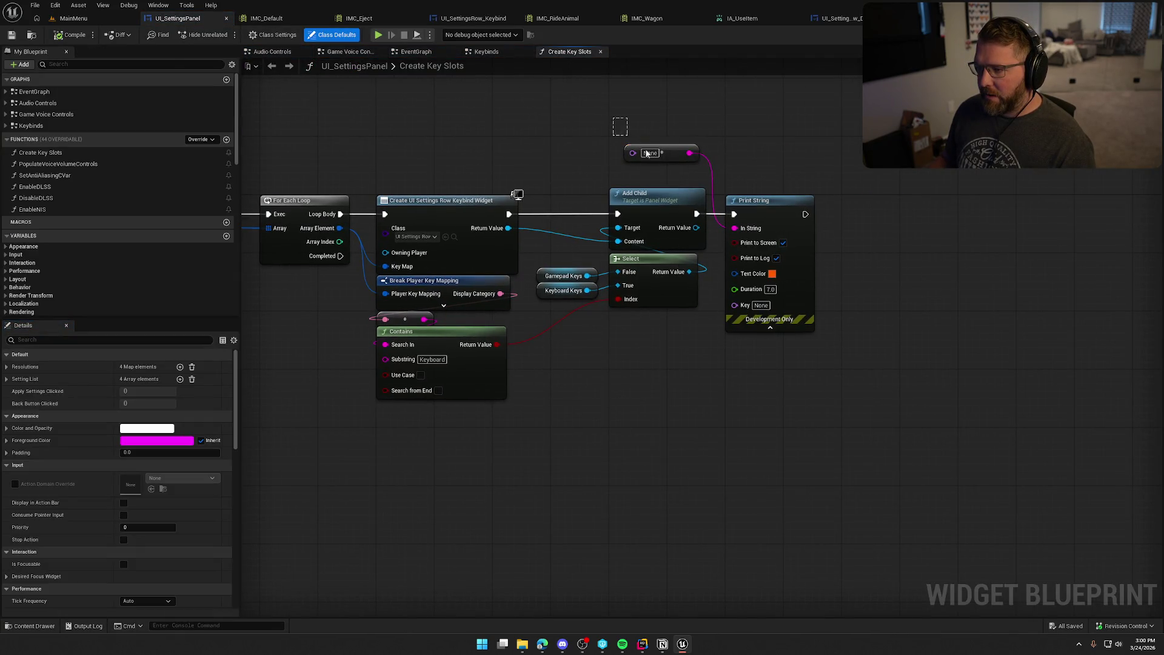
drag(613, 120, 747, 154)
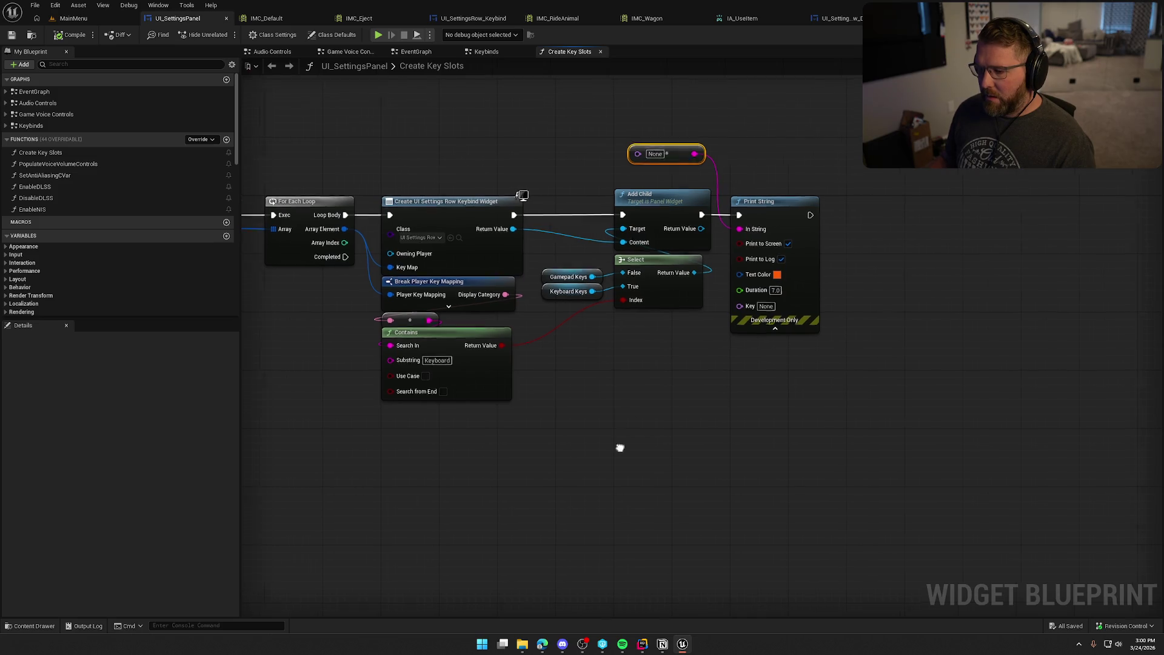
drag(618, 447, 700, 435)
click(505, 269)
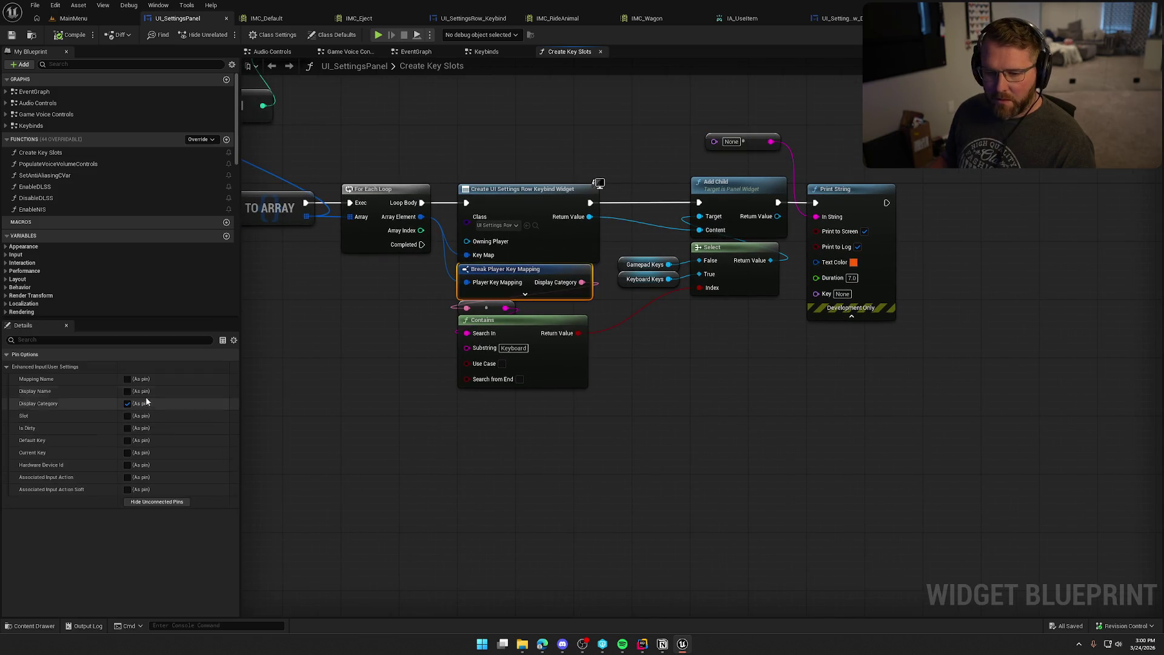
click(127, 379)
mouse_move(582, 283)
mouse_down()
mouse_move(697, 178)
mouse_move(715, 141)
mouse_up()
click(73, 33)
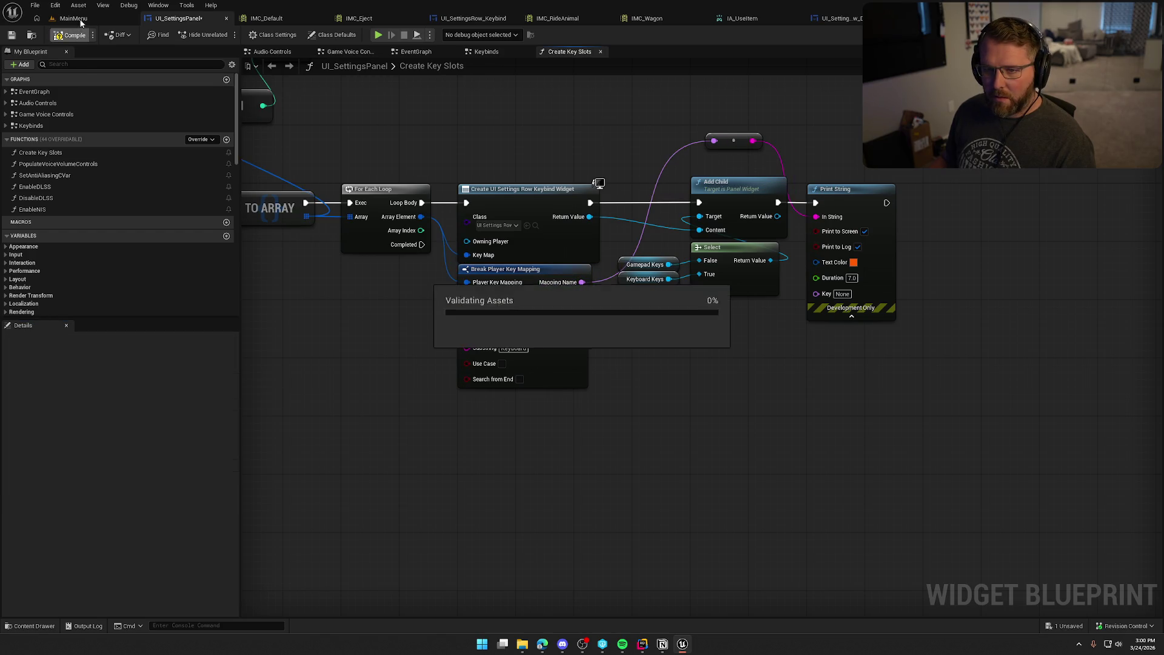
Step: Capture a rectangular screenshot of the mapping names printed at the game's top-left
click(73, 18)
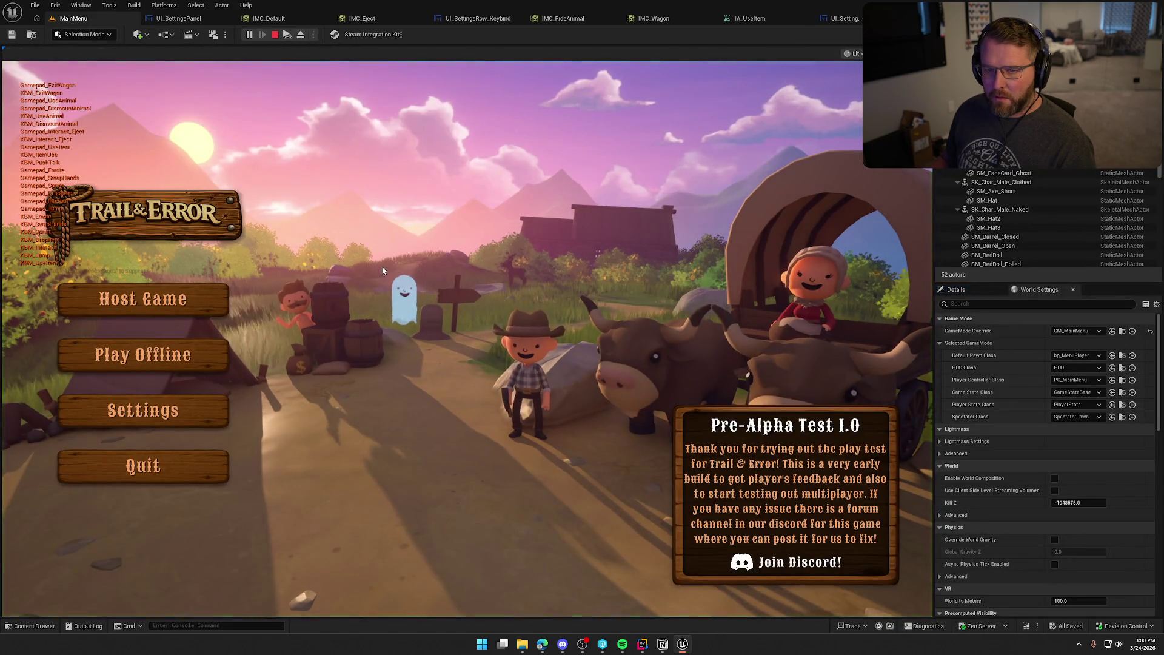
key(super+shift+s)
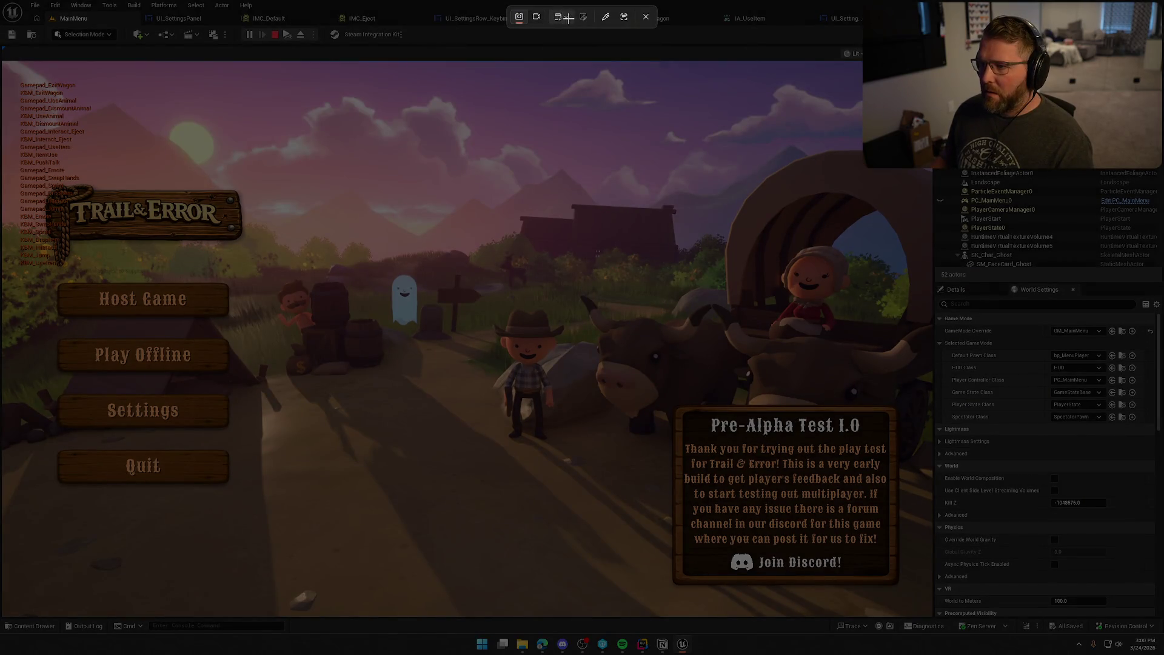
click(568, 18)
click(578, 23)
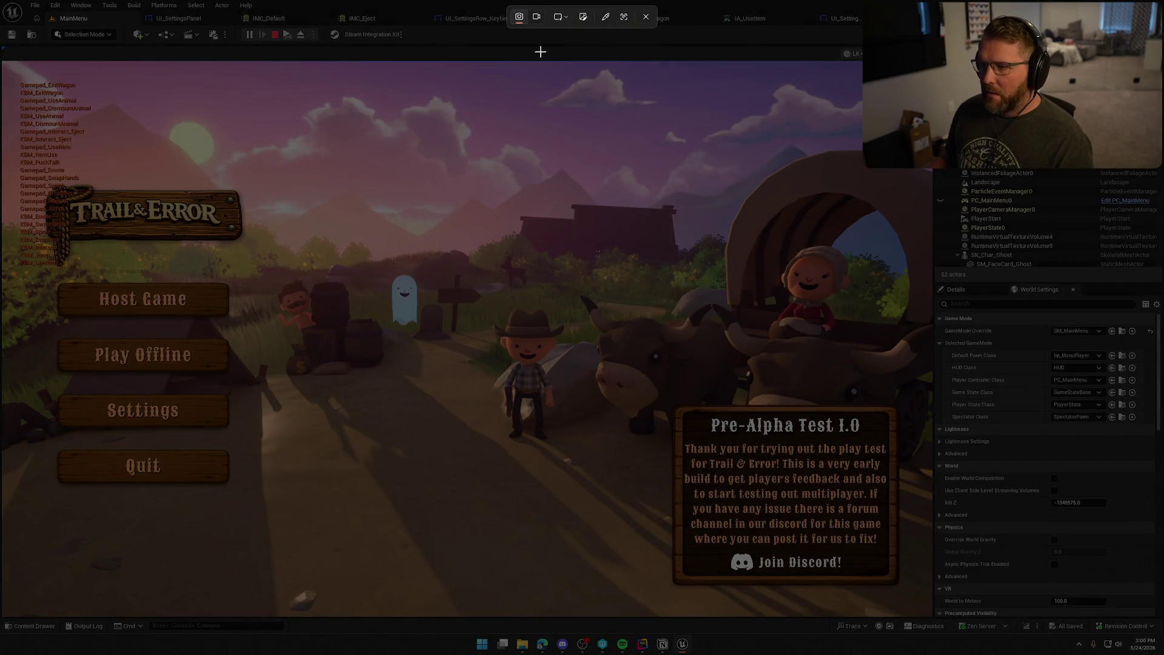
mouse_move(11, 78)
mouse_down()
mouse_move(75, 225)
mouse_move(103, 232)
mouse_up()
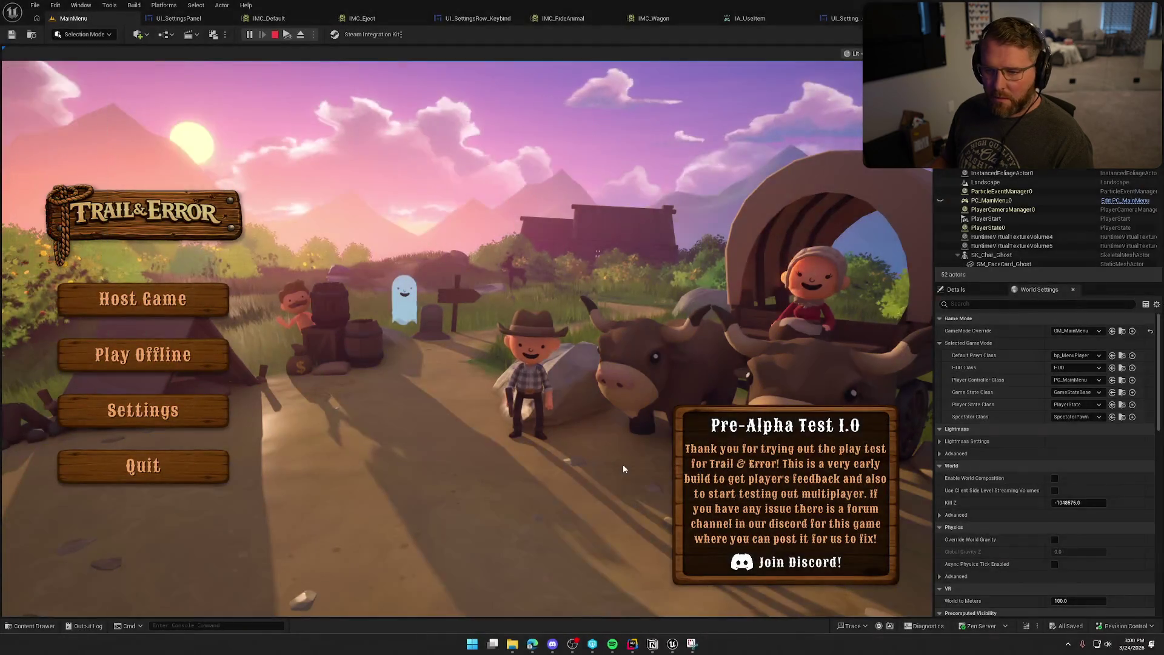
Step: Open the captured mapping-name screenshot in Snipping Tool from its notification
click(1103, 534)
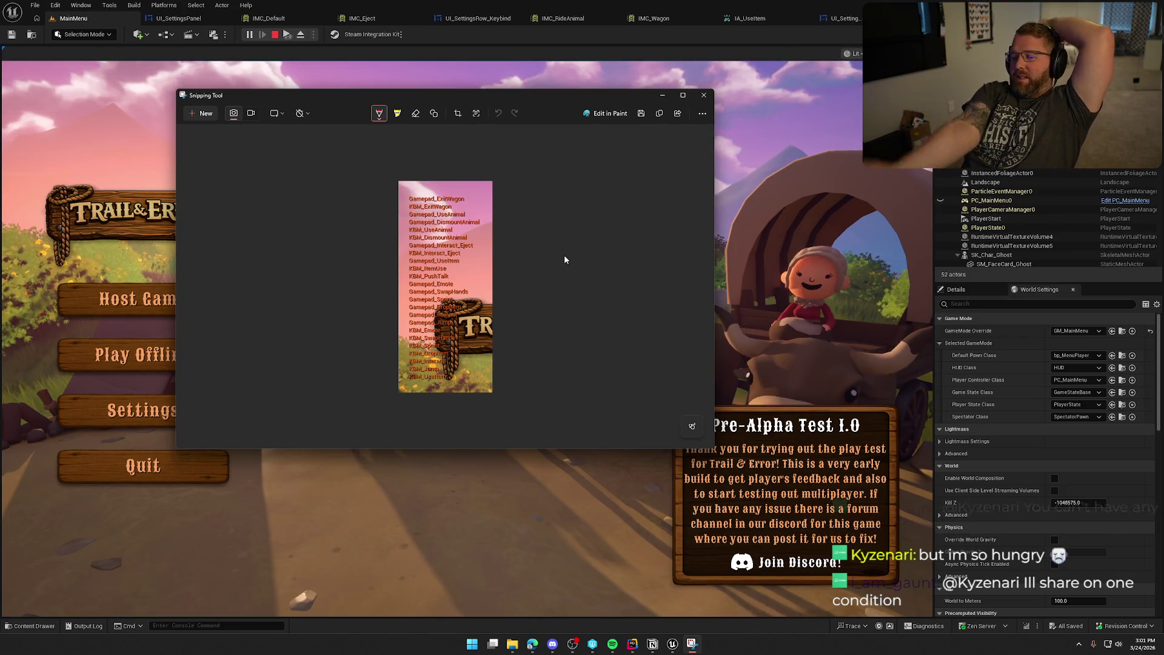
Step: Close the screenshot, reset the first controller binding in Settings > Inputs, and stop play
click(703, 96)
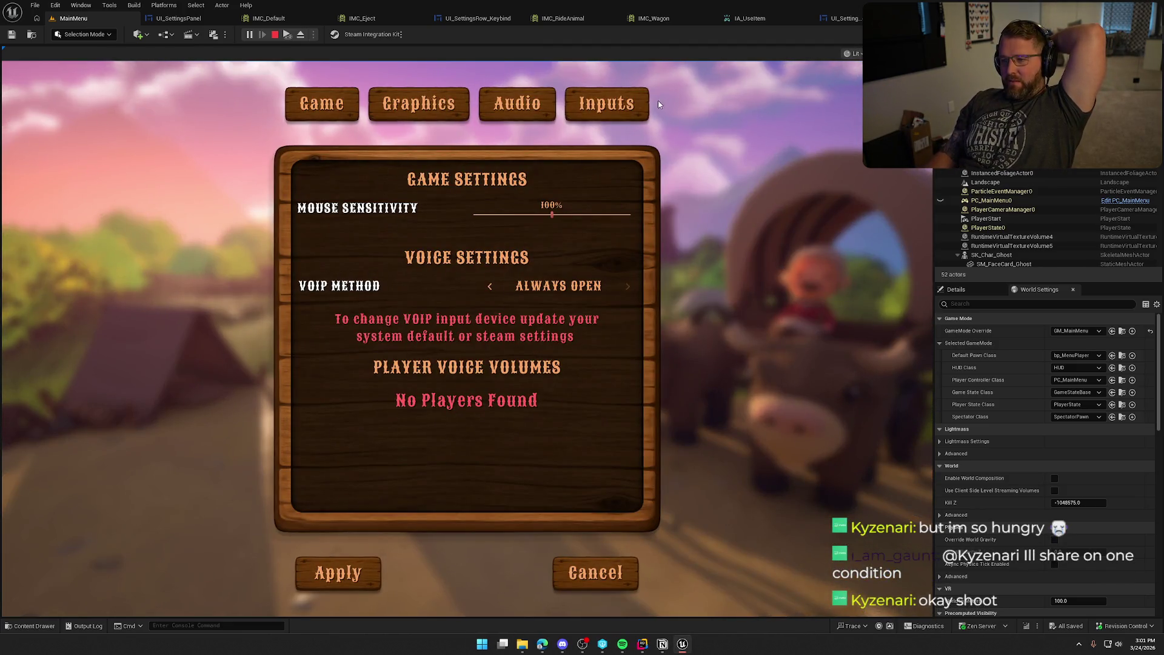
click(644, 104)
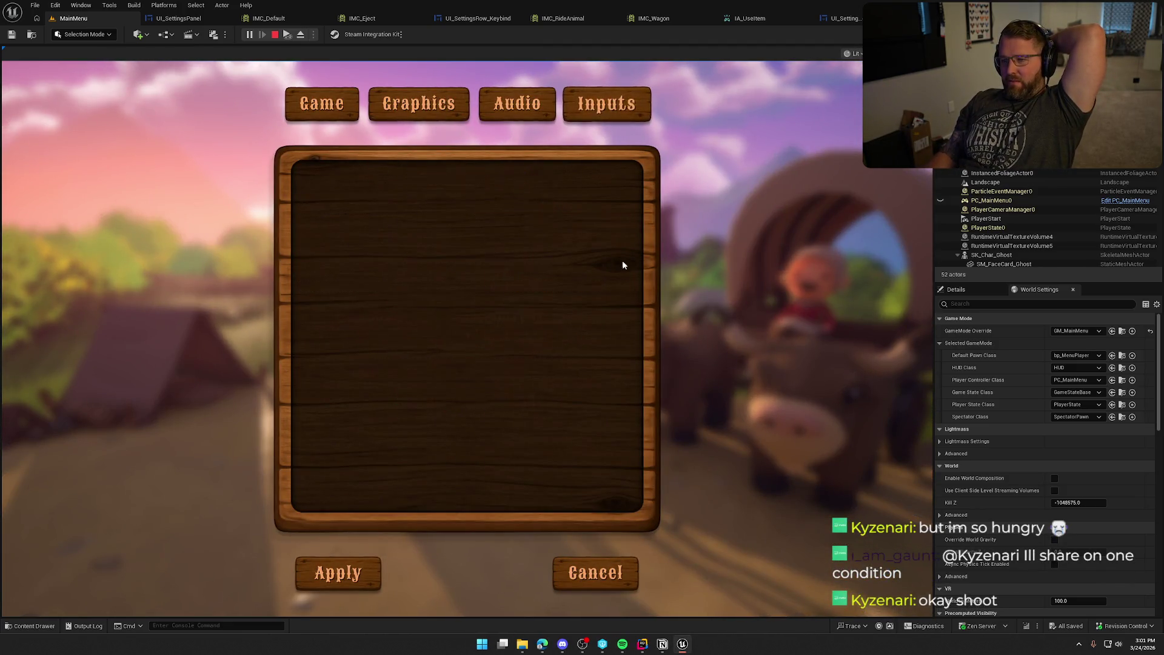
click(570, 224)
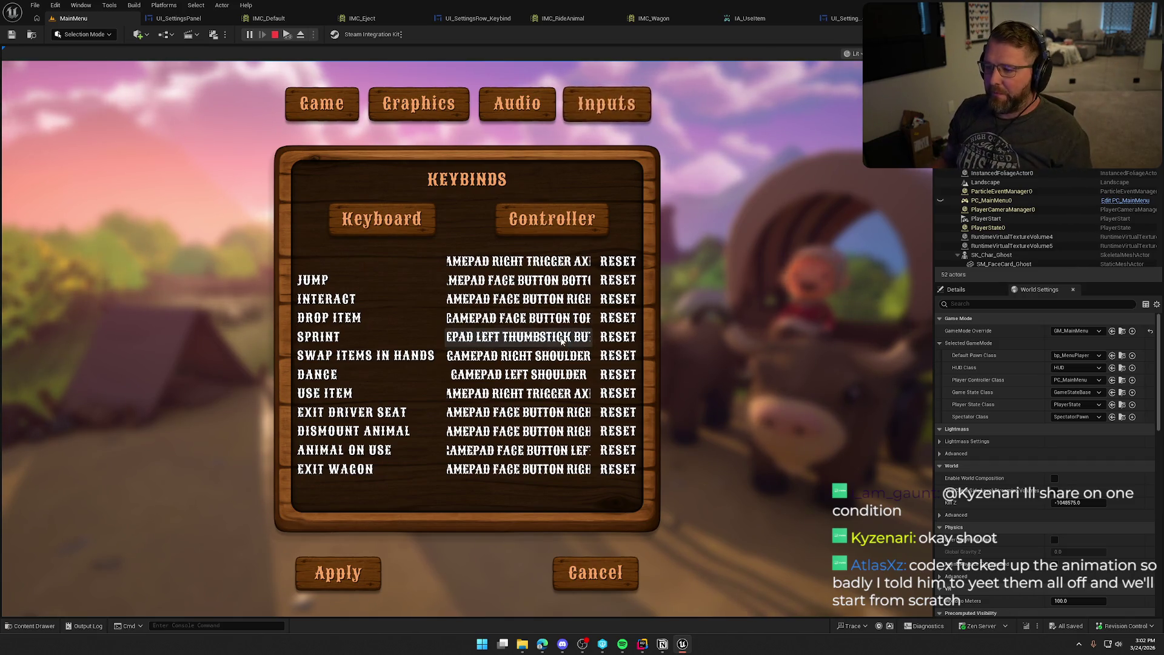
click(621, 262)
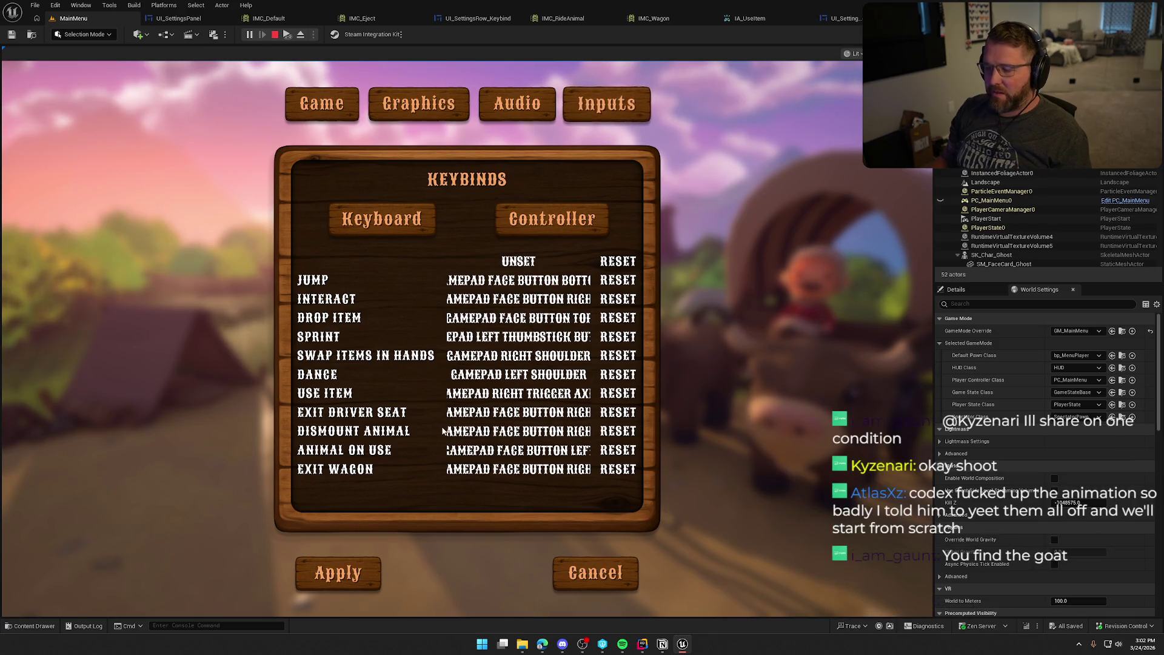
key(Escape)
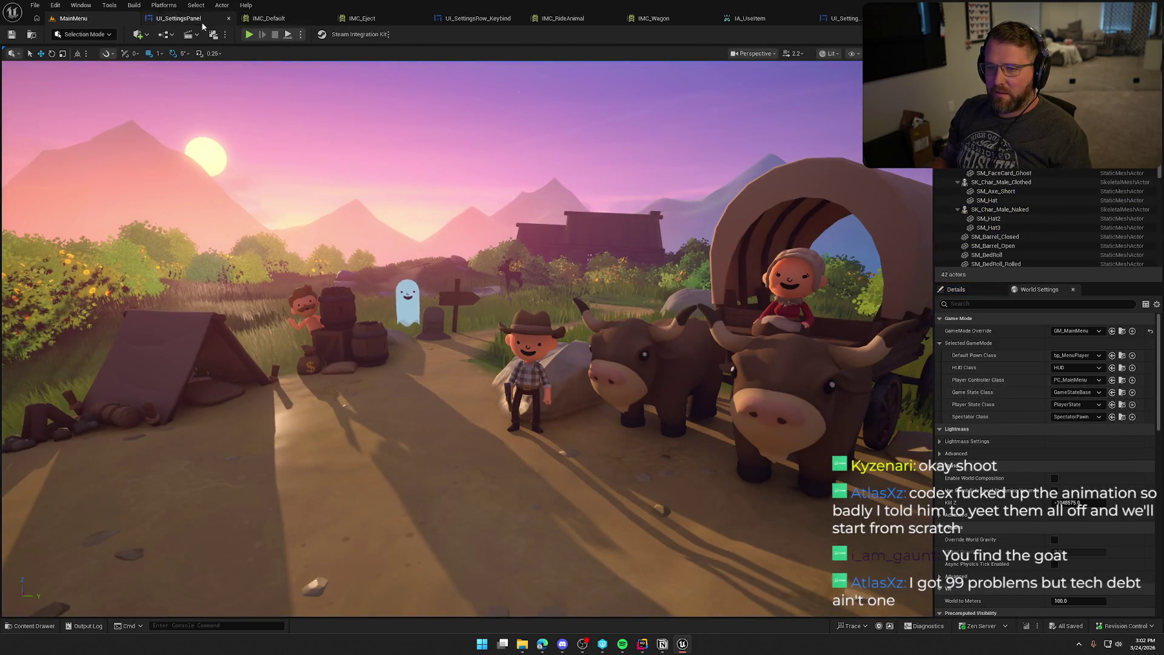
Step: Expose Break Player Key Mapping's Display Name and wire it into Print String through a reroute
click(176, 19)
click(736, 136)
drag(823, 145, 970, 417)
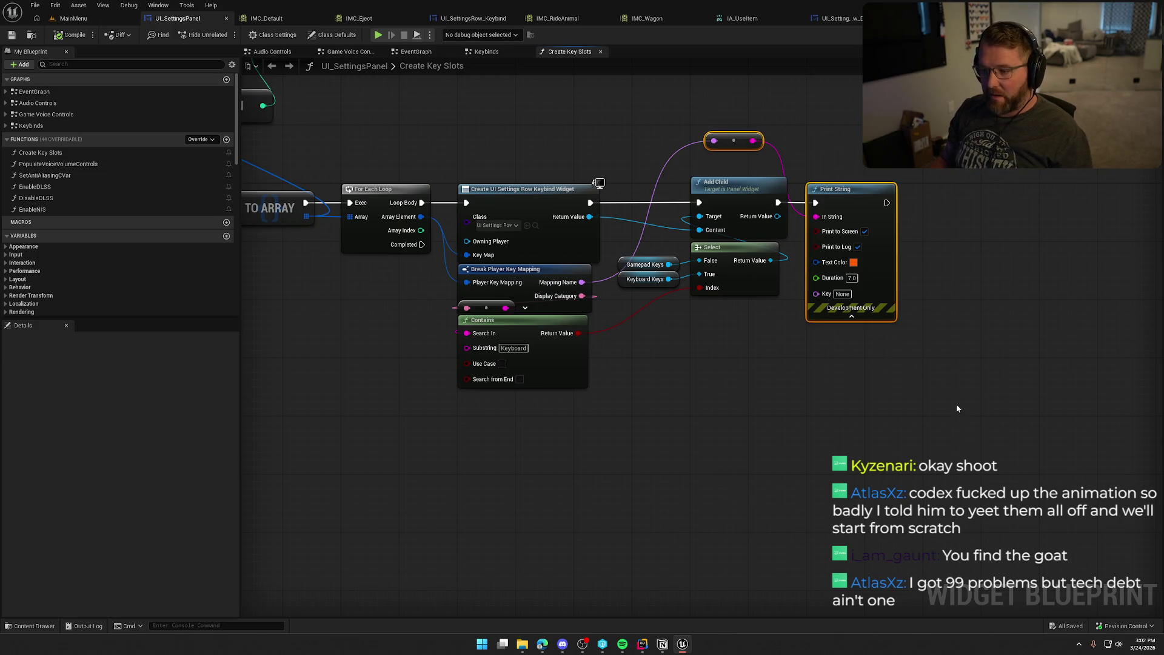
click(512, 271)
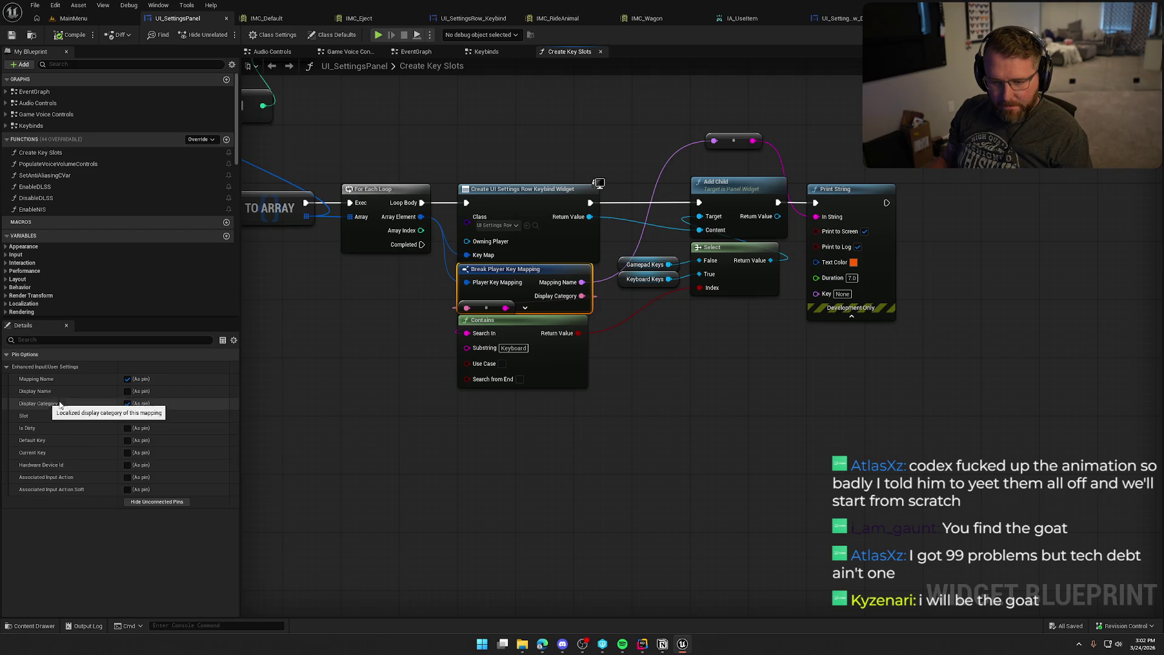
click(127, 391)
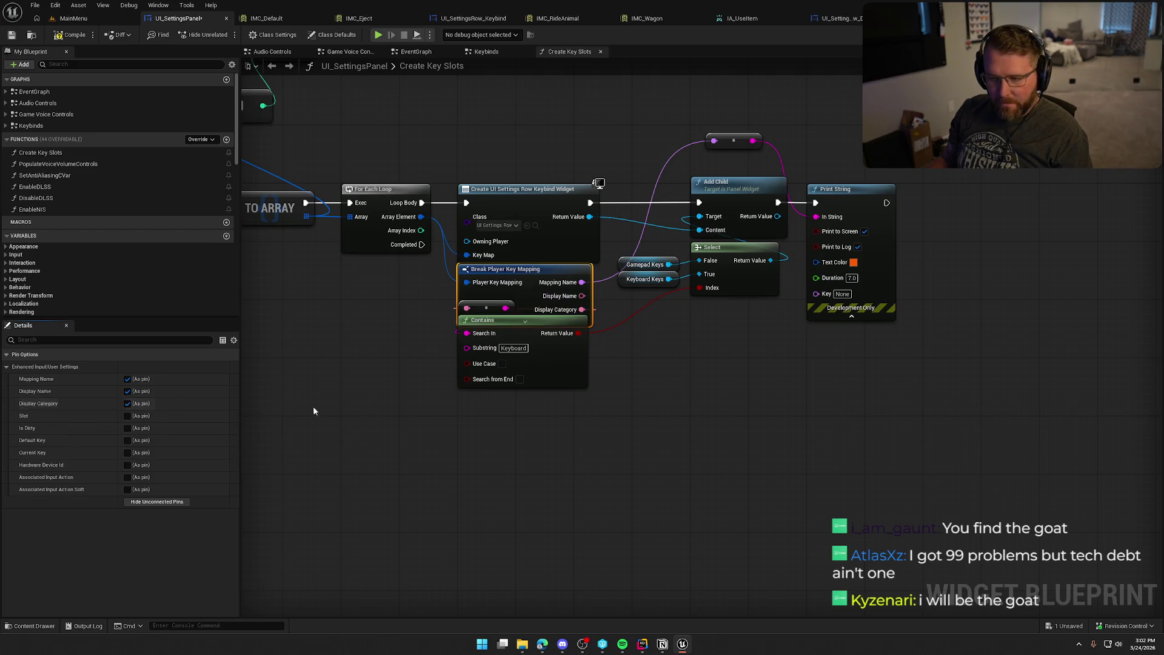
mouse_move(582, 295)
mouse_down()
mouse_move(652, 294)
mouse_move(815, 216)
mouse_up()
double_click(679, 224)
drag(679, 224, 759, 161)
click(733, 140)
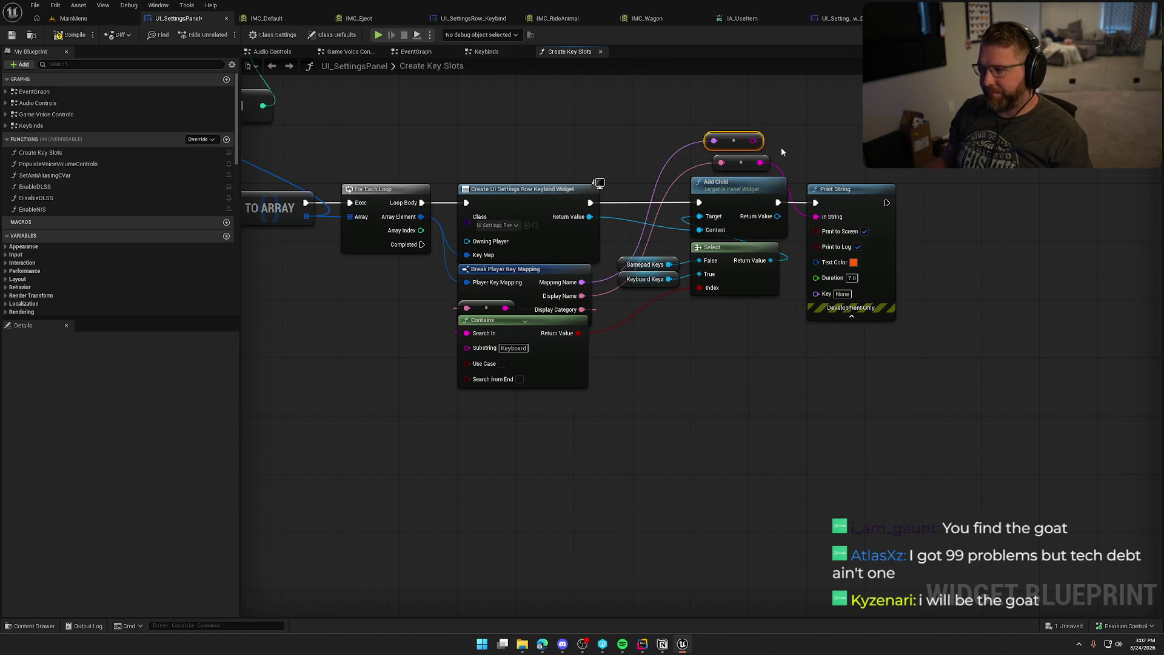
key(Delete)
Step: Hide the unused Mapping Name pin and play-test the printed display names
click(509, 269)
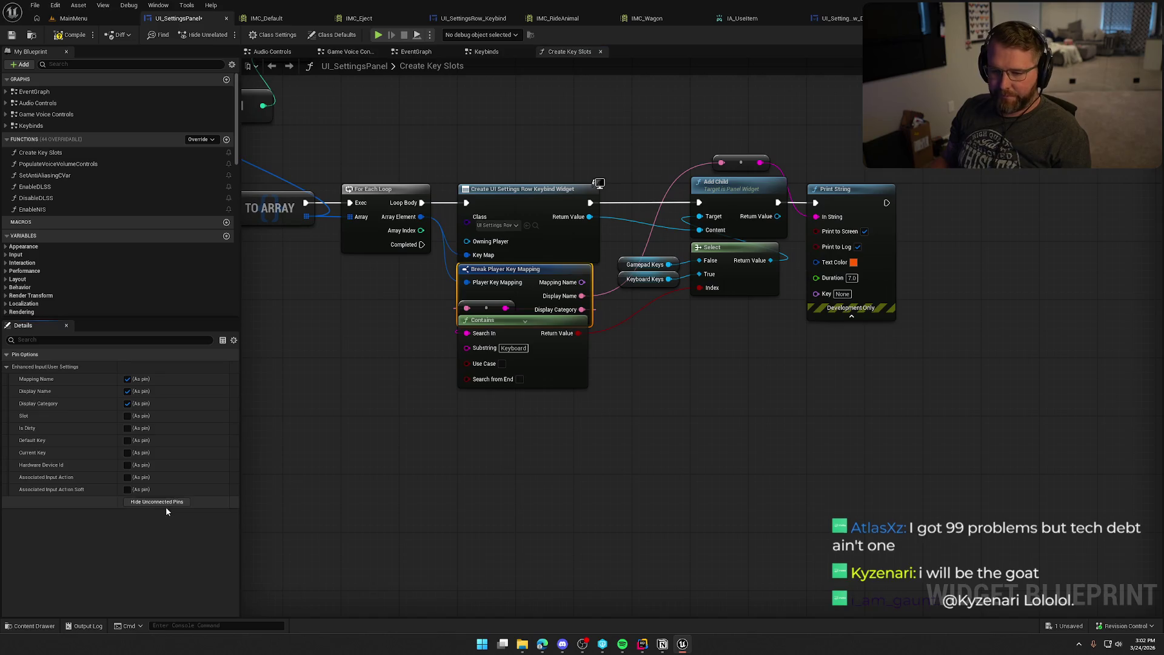
click(163, 506)
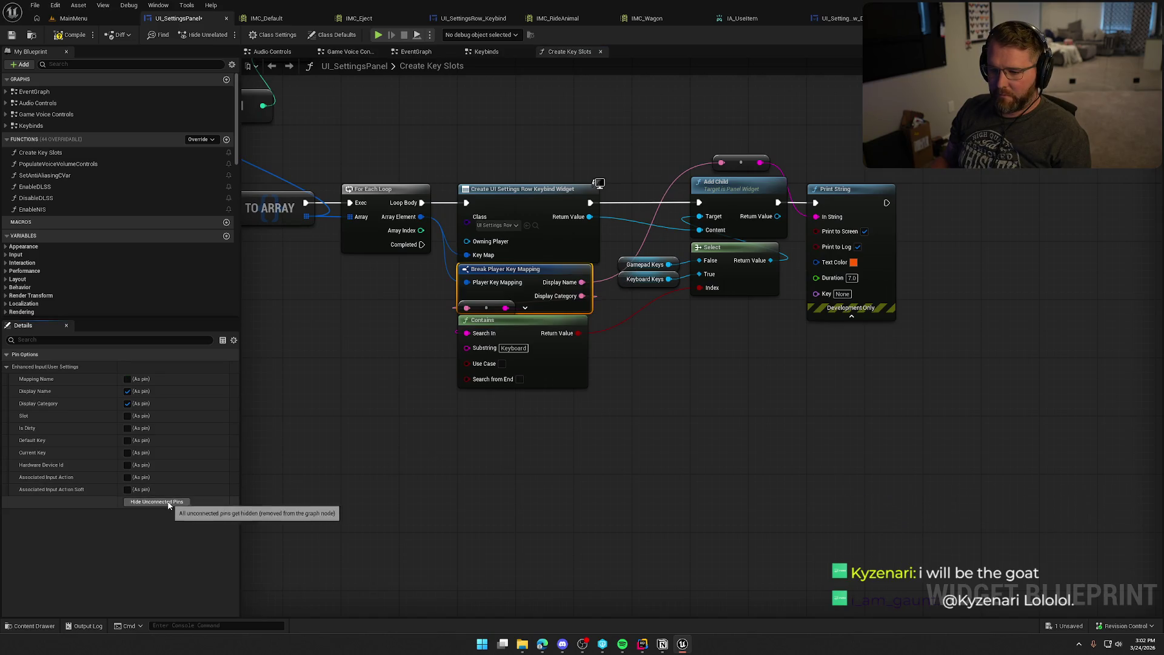
click(73, 19)
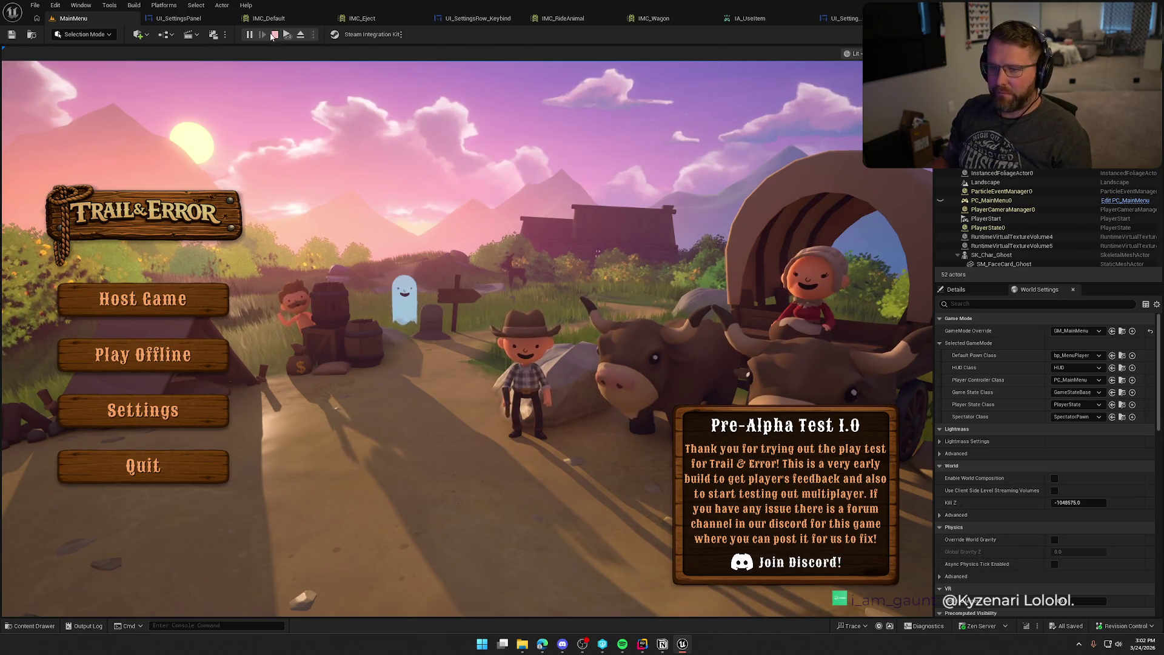
key(Escape)
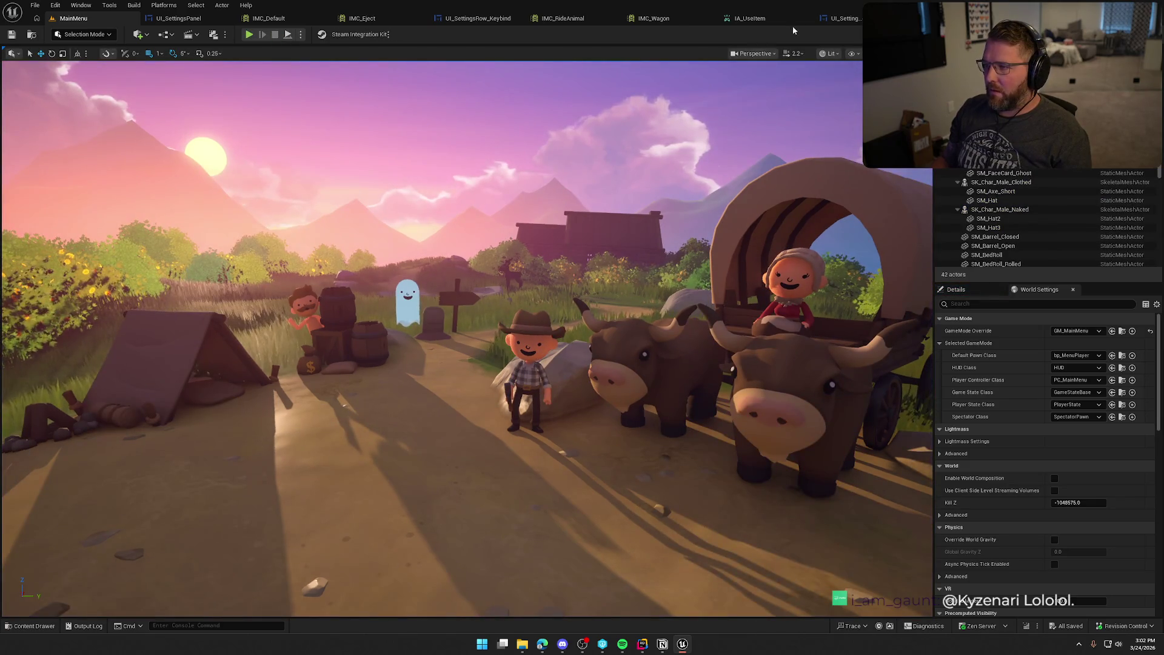
Step: Delete the debug Print String and reroute, hide the Display Name pin, then open UI_SettingsRow_Keybind
click(177, 18)
mouse_move(707, 136)
mouse_down()
mouse_move(834, 167)
mouse_move(930, 390)
mouse_move(953, 414)
mouse_up()
key(Delete)
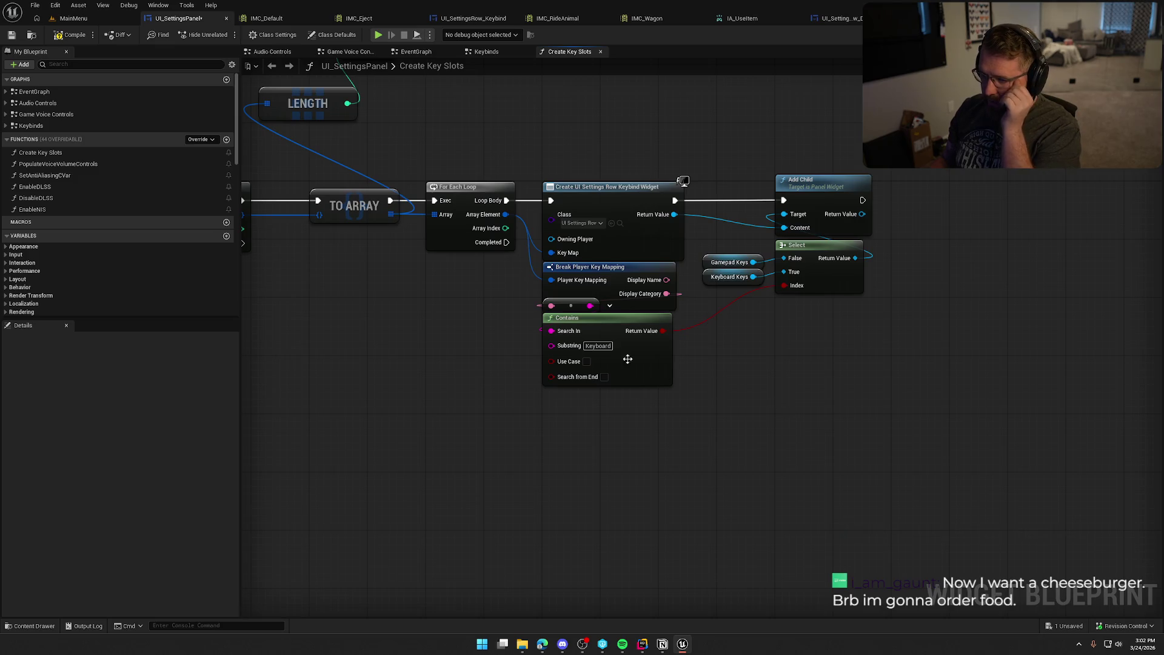
click(603, 267)
click(156, 501)
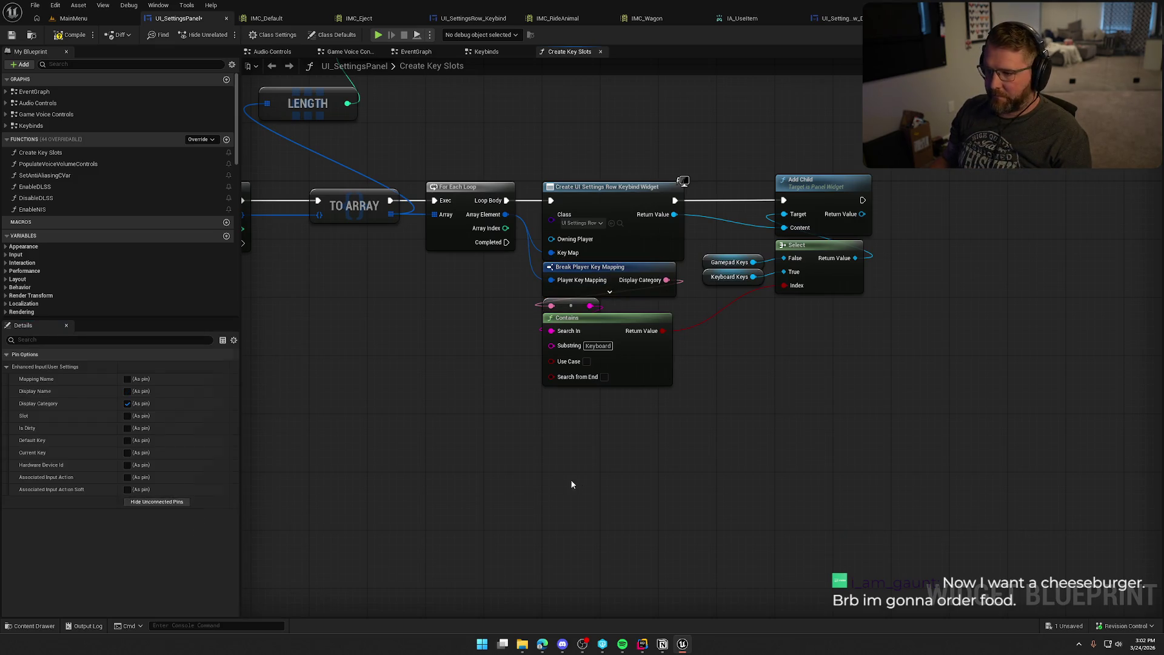
drag(519, 135, 943, 450)
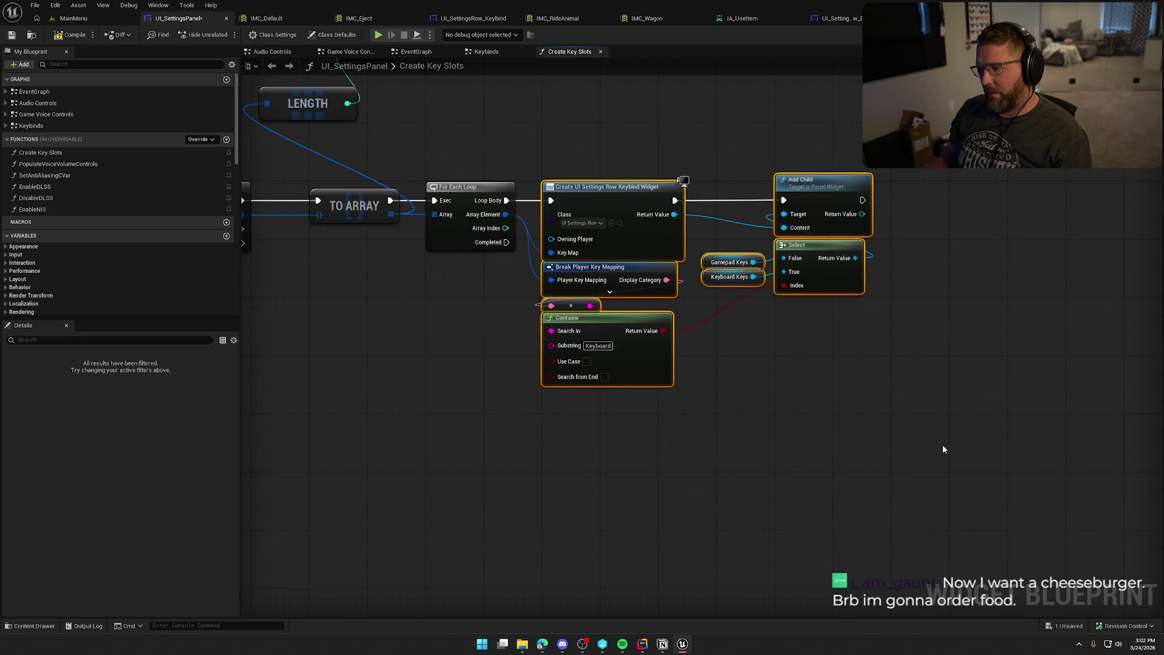
click(942, 450)
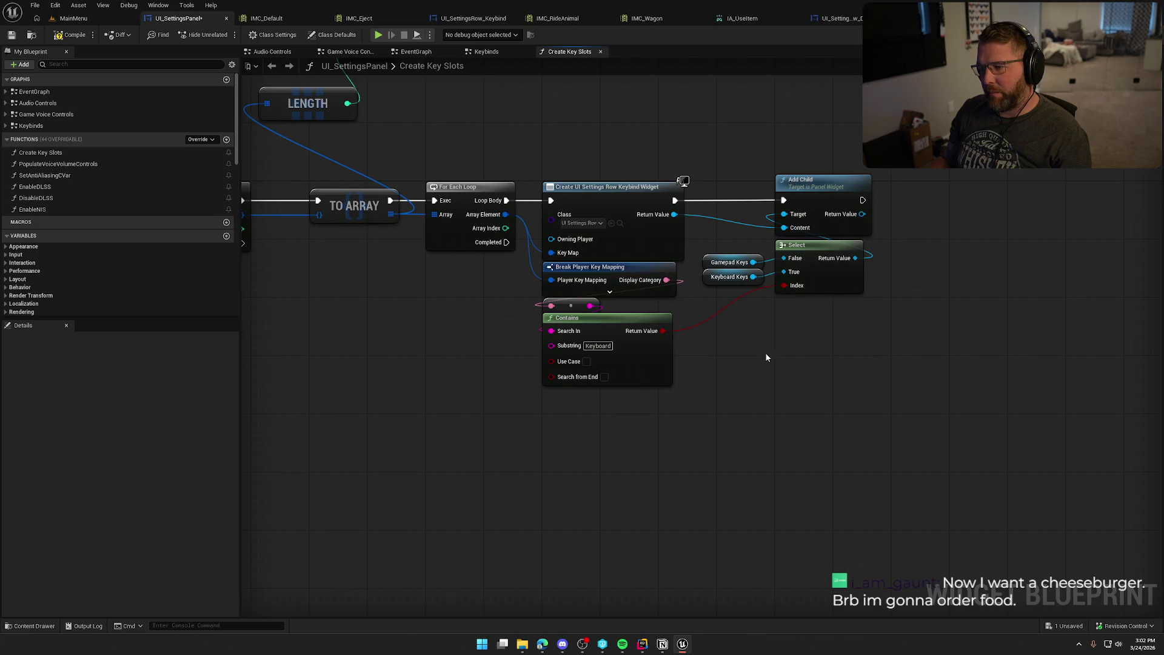
click(473, 19)
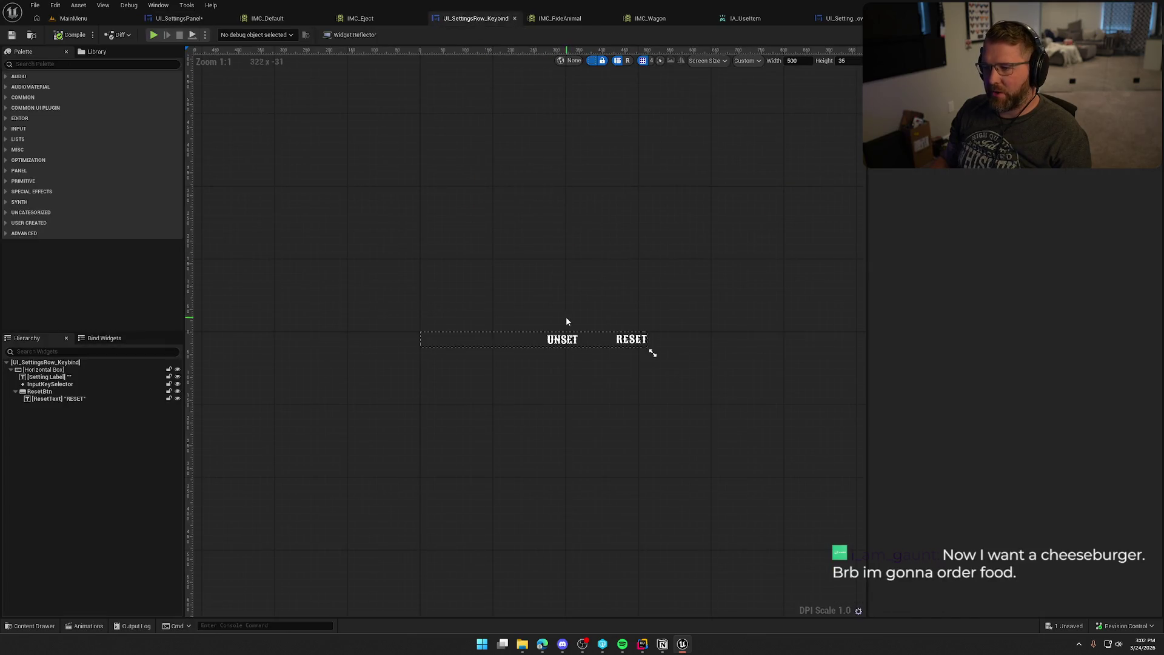
Step: Delete Branch, ==, GetText and Make Literal Text, and wire Event Construct straight into SetText
double_click(652, 352)
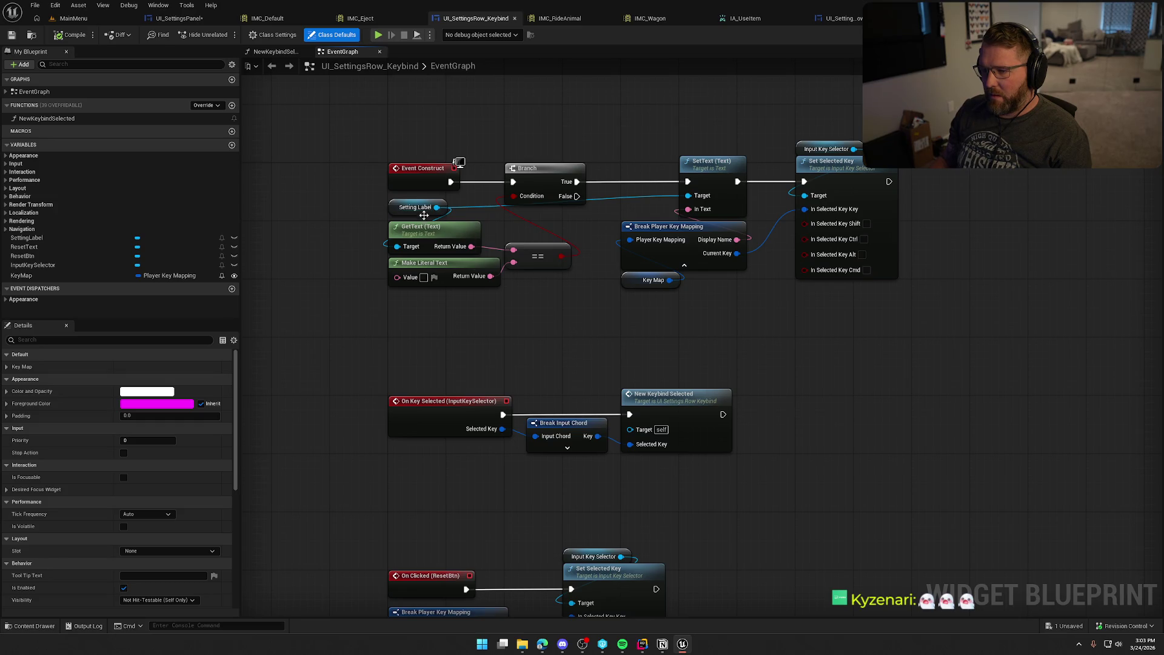
drag(515, 262, 515, 262)
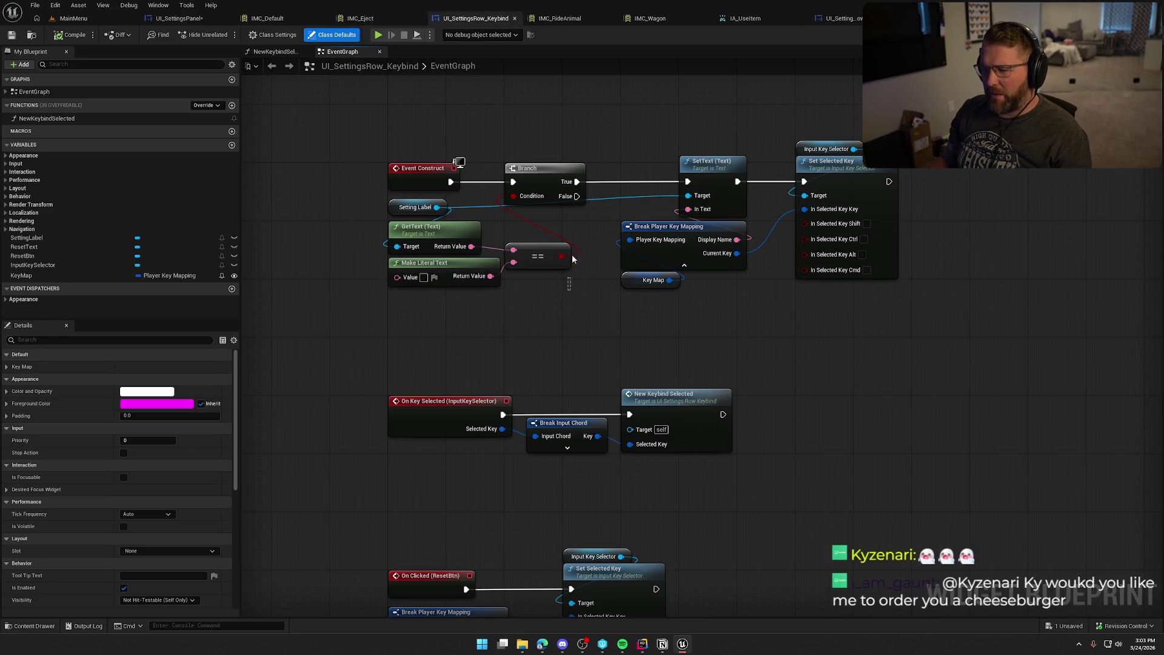
drag(572, 254, 545, 176)
key(Delete)
drag(536, 313, 398, 248)
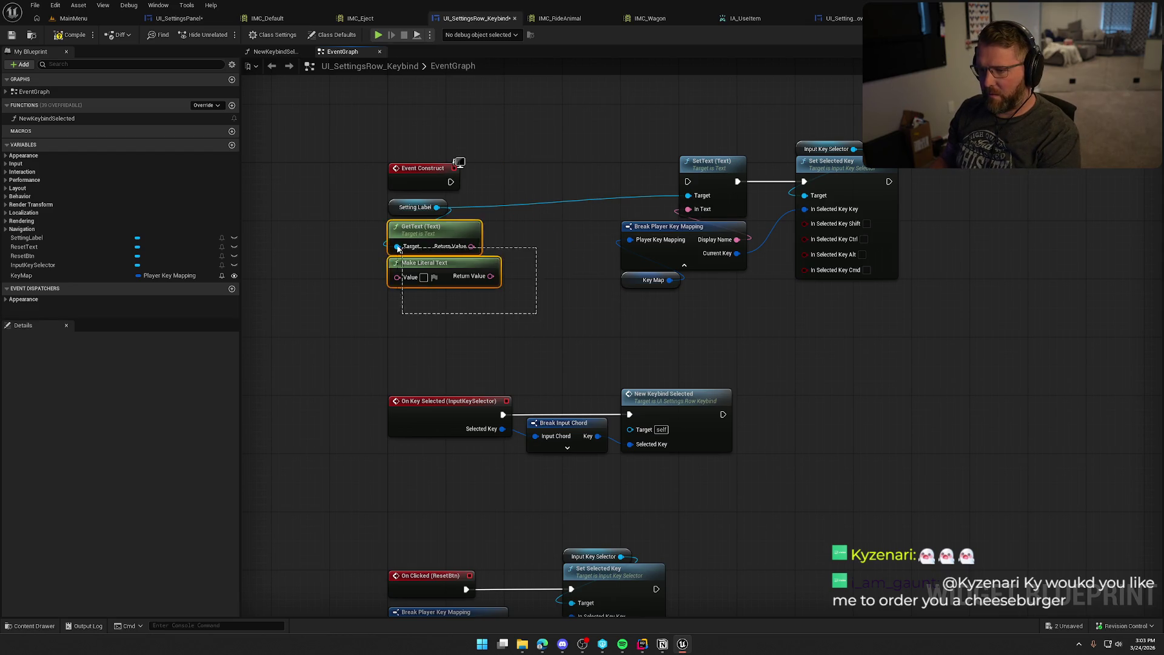
key(Delete)
mouse_move(409, 208)
mouse_down()
mouse_move(690, 149)
mouse_move(451, 181)
mouse_up()
drag(904, 136, 606, 294)
Step: Tidy the remaining nodes closer to Event Construct and open the NewKeybindSelected function
drag(688, 181, 513, 180)
click(571, 314)
drag(551, 312, 423, 226)
click(551, 293)
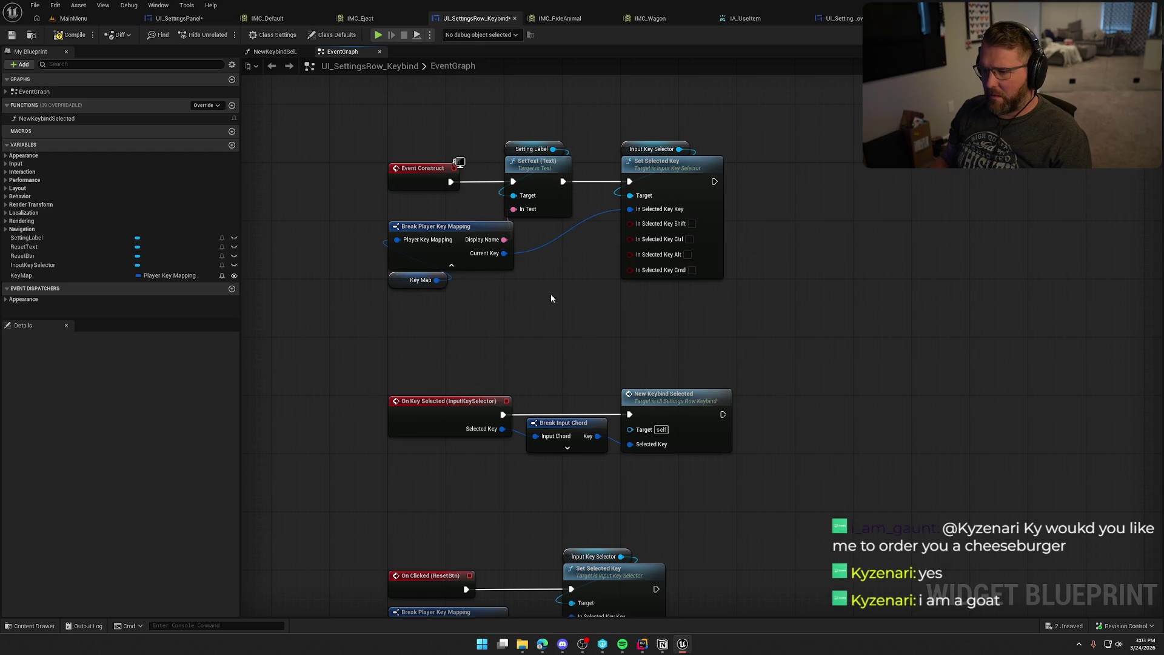
mouse_move(587, 315)
mouse_down()
mouse_move(571, 169)
mouse_move(602, 215)
mouse_move(615, 289)
mouse_up()
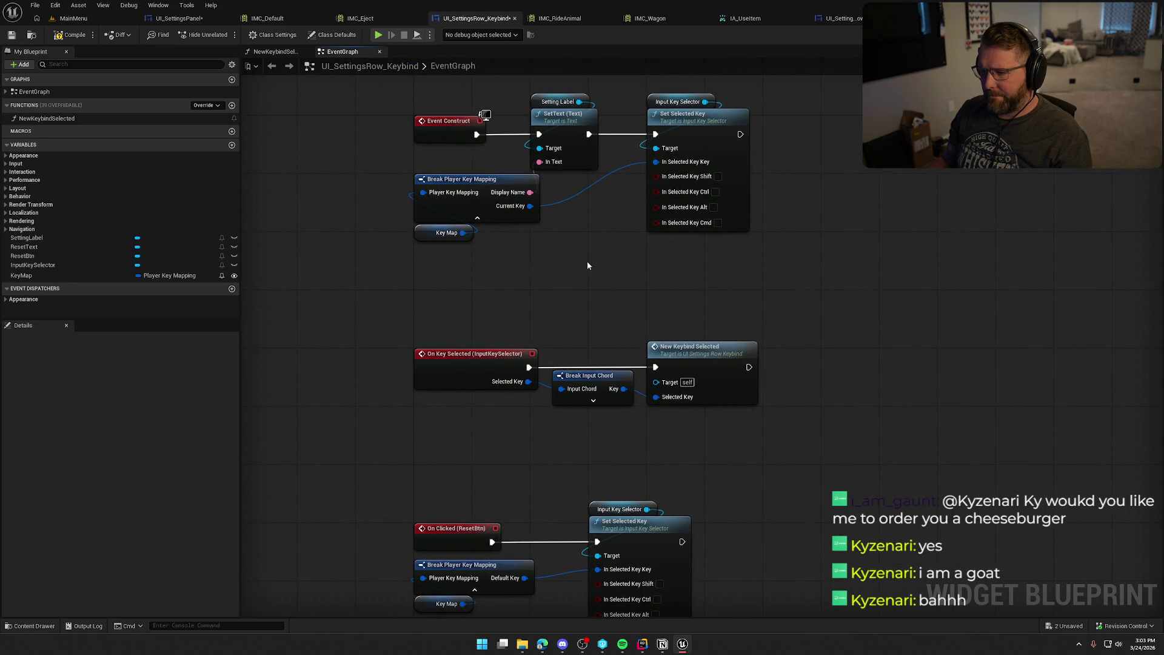
double_click(703, 349)
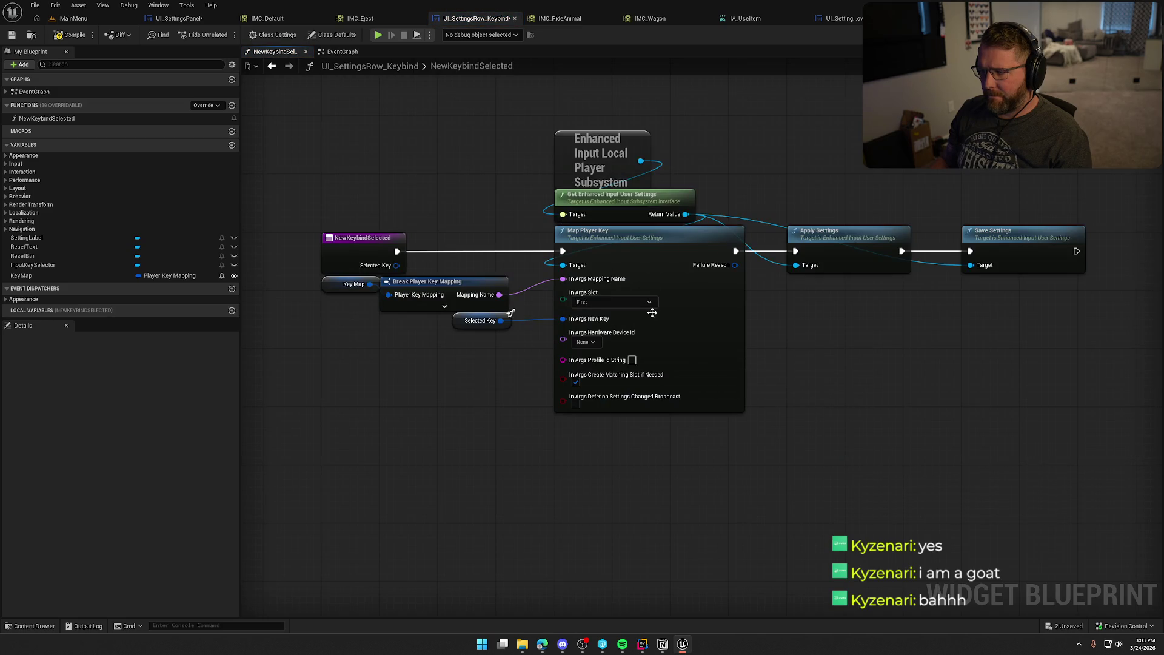
Step: Compile UI_SettingsRow_Keybind and go back to its EventGraph
click(75, 38)
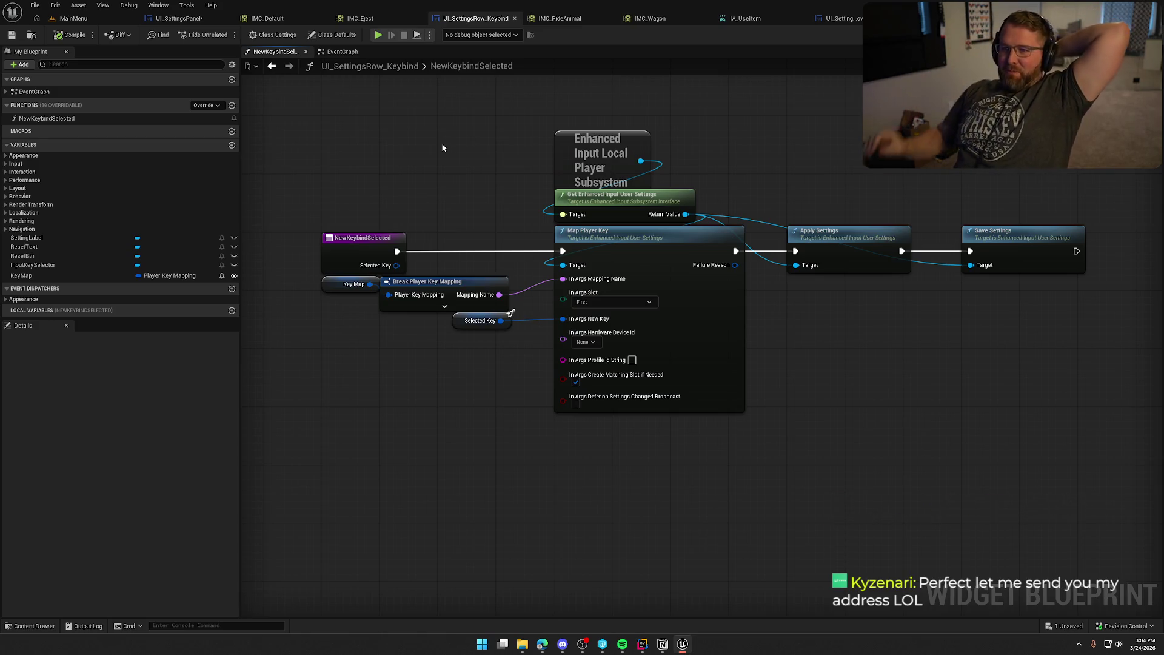
click(341, 52)
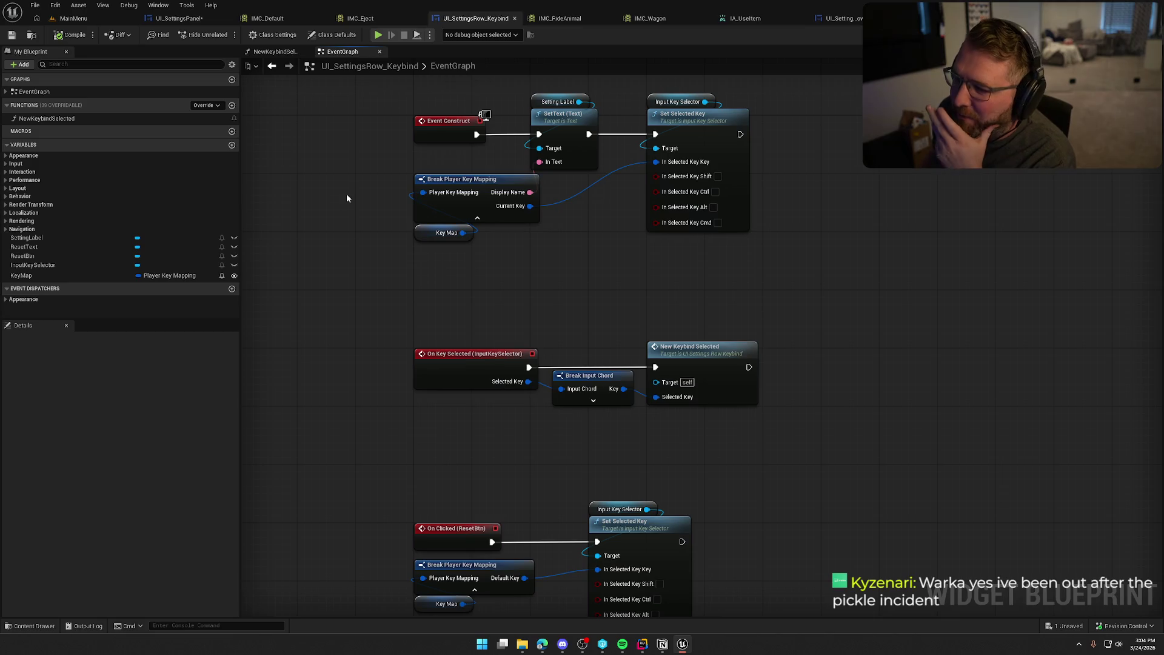
Step: Compile and playtest, viewing the controller bindings on the Settings > Inputs page
mouse_move(626, 252)
mouse_down()
mouse_move(657, 306)
mouse_move(600, 364)
mouse_move(573, 339)
mouse_up()
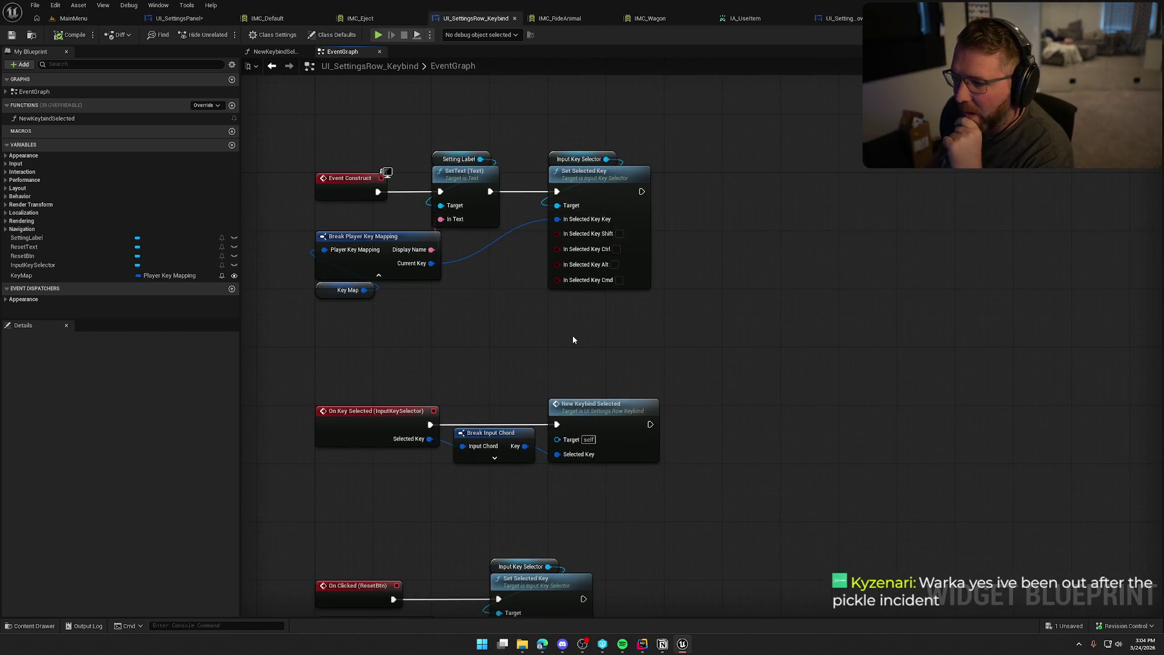
click(70, 18)
click(250, 34)
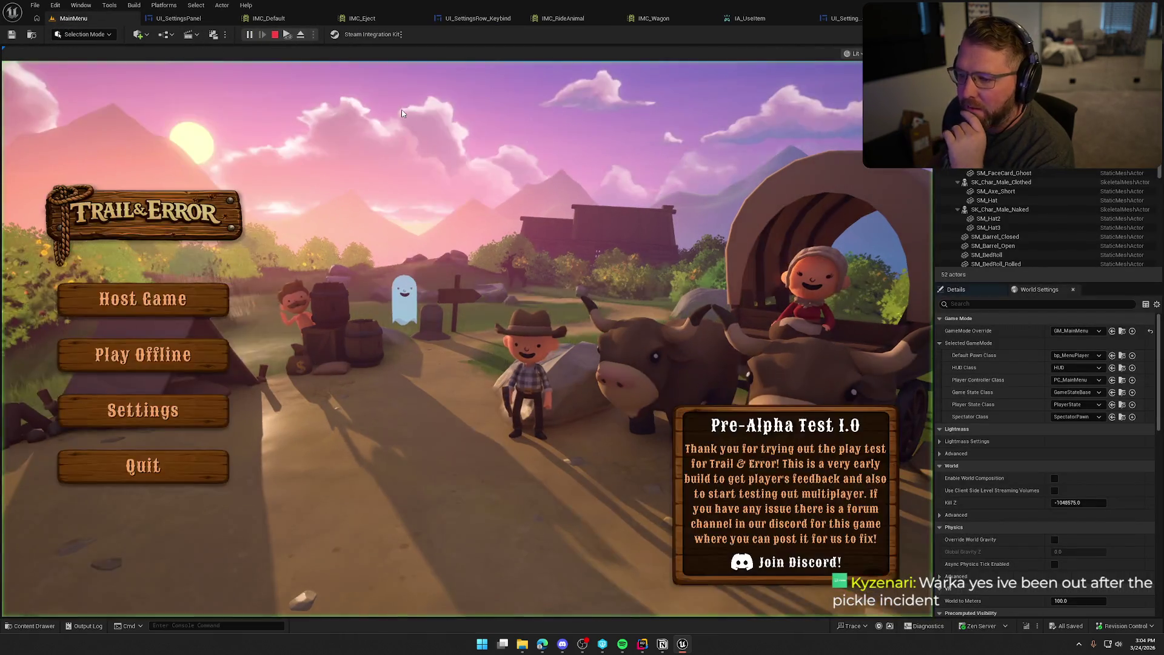
click(186, 409)
click(591, 109)
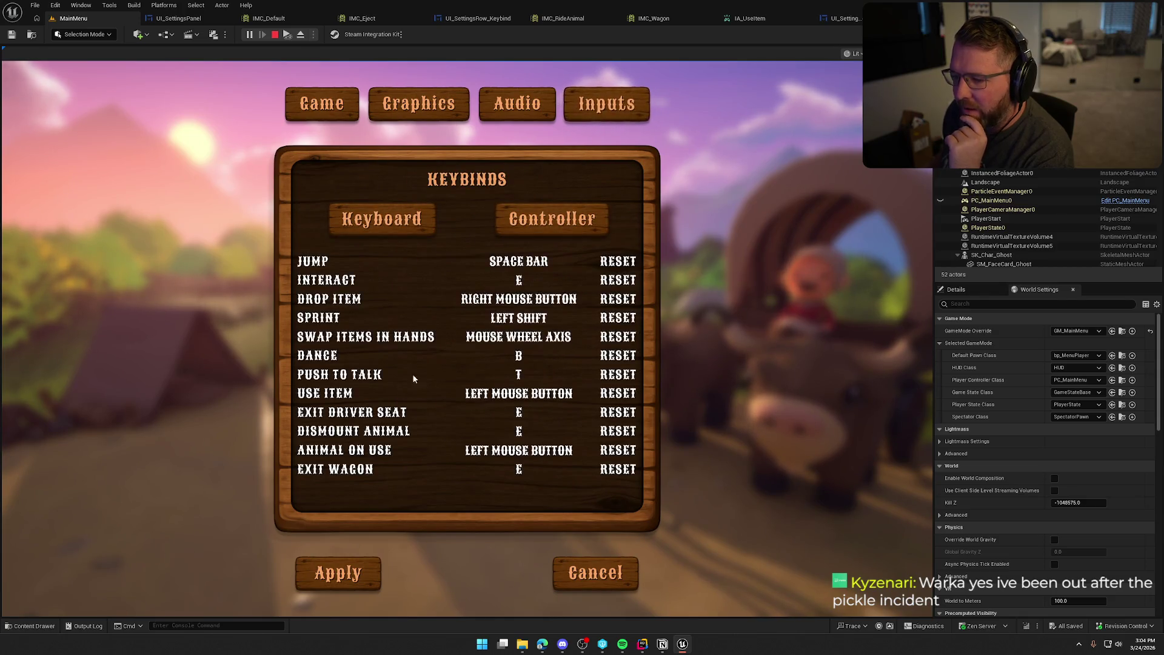
click(567, 219)
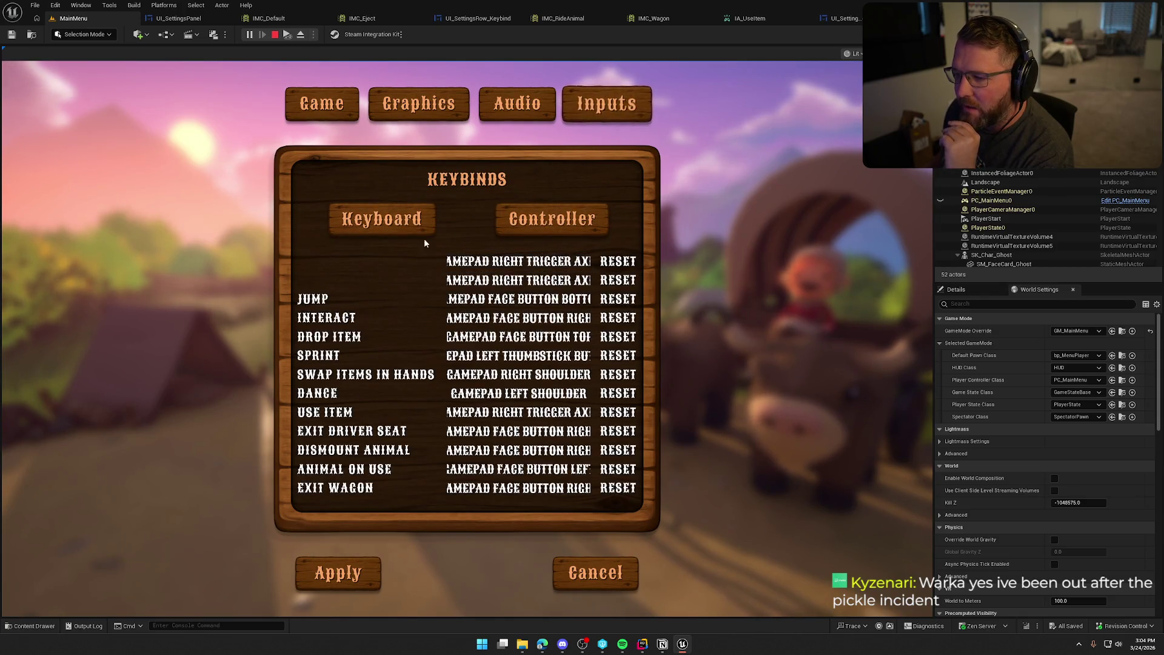
click(547, 223)
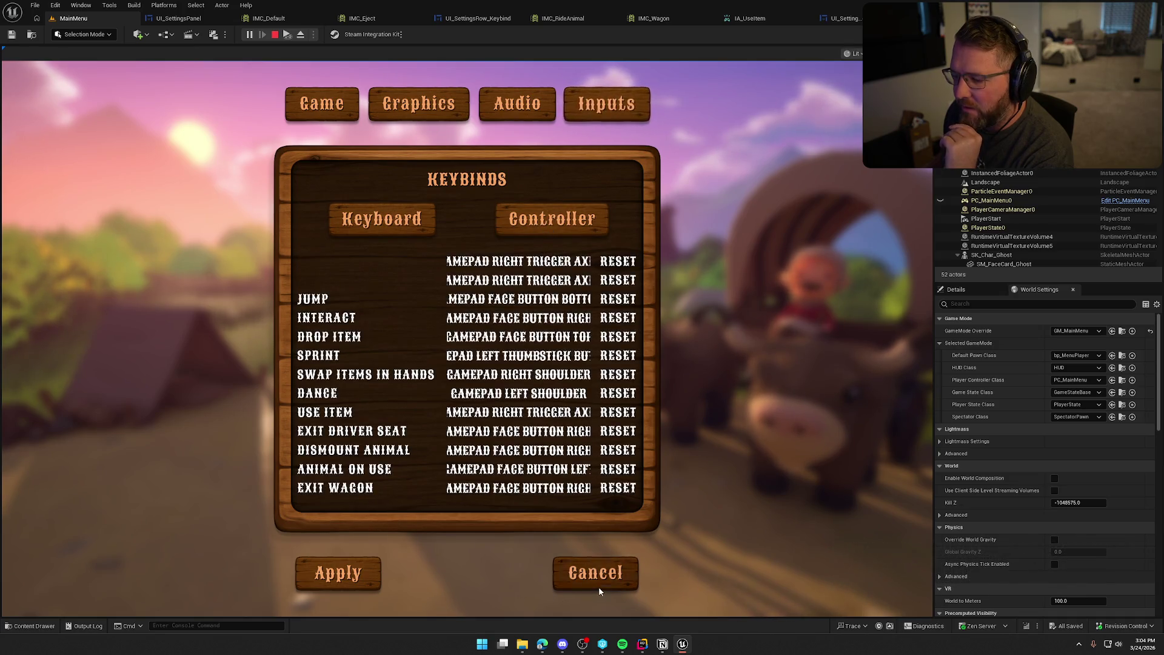
click(598, 588)
Step: Reset the two unlabeled top controller bindings to Unset, stop play, and return to Create Key Slots
click(191, 413)
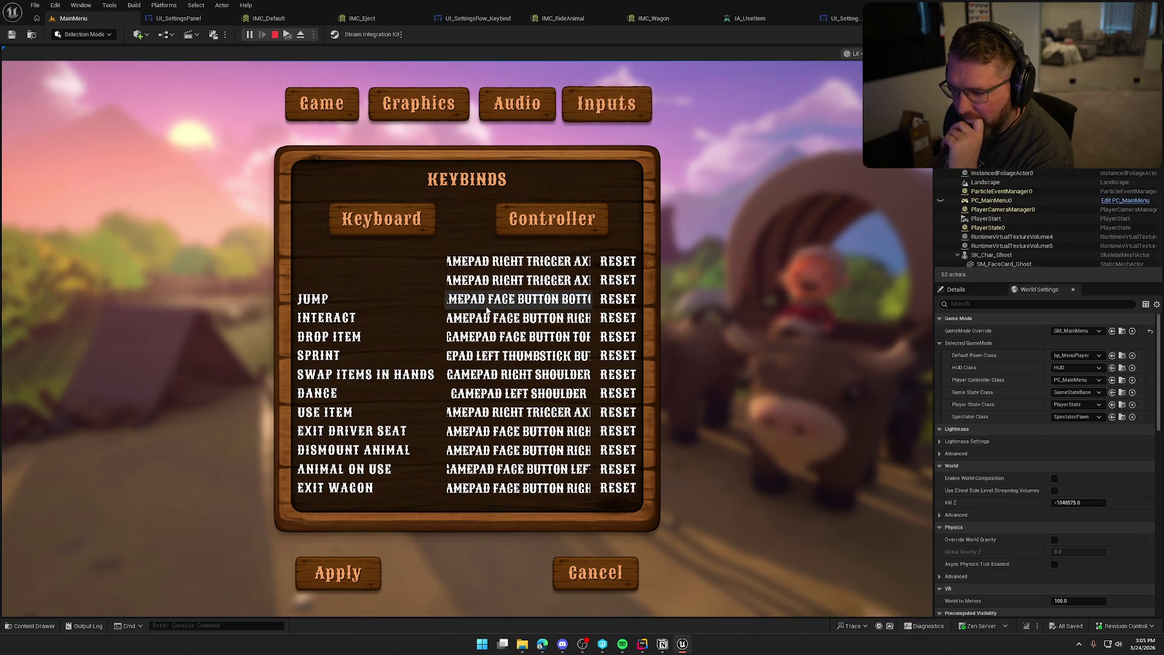
click(617, 280)
click(617, 261)
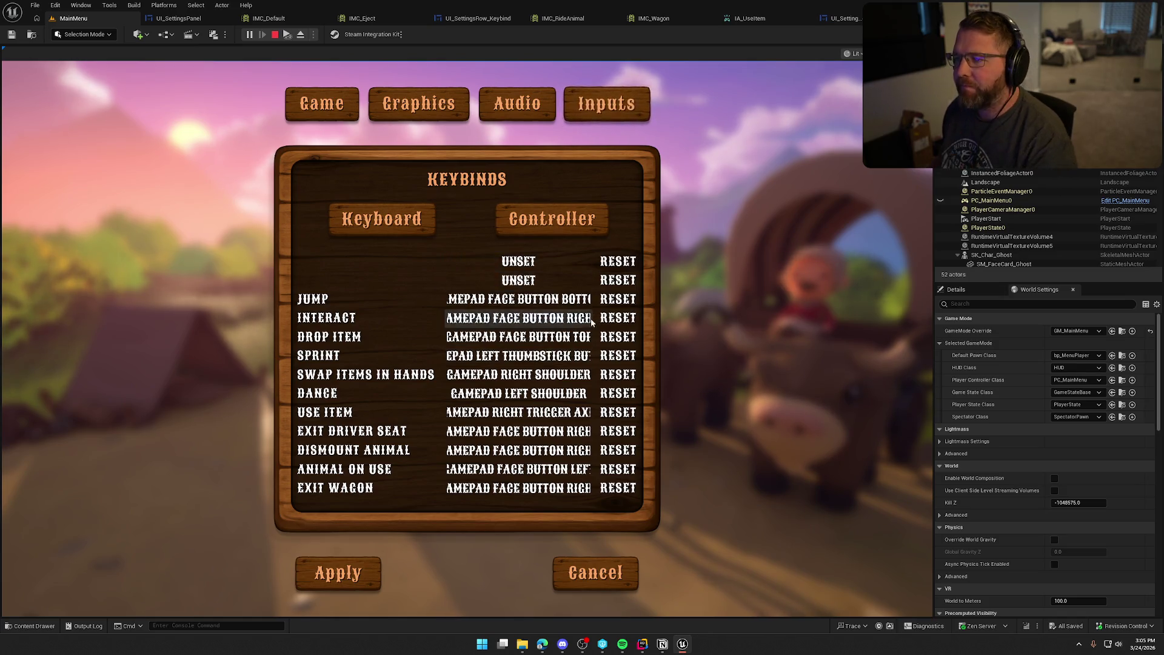
key(Escape)
click(177, 18)
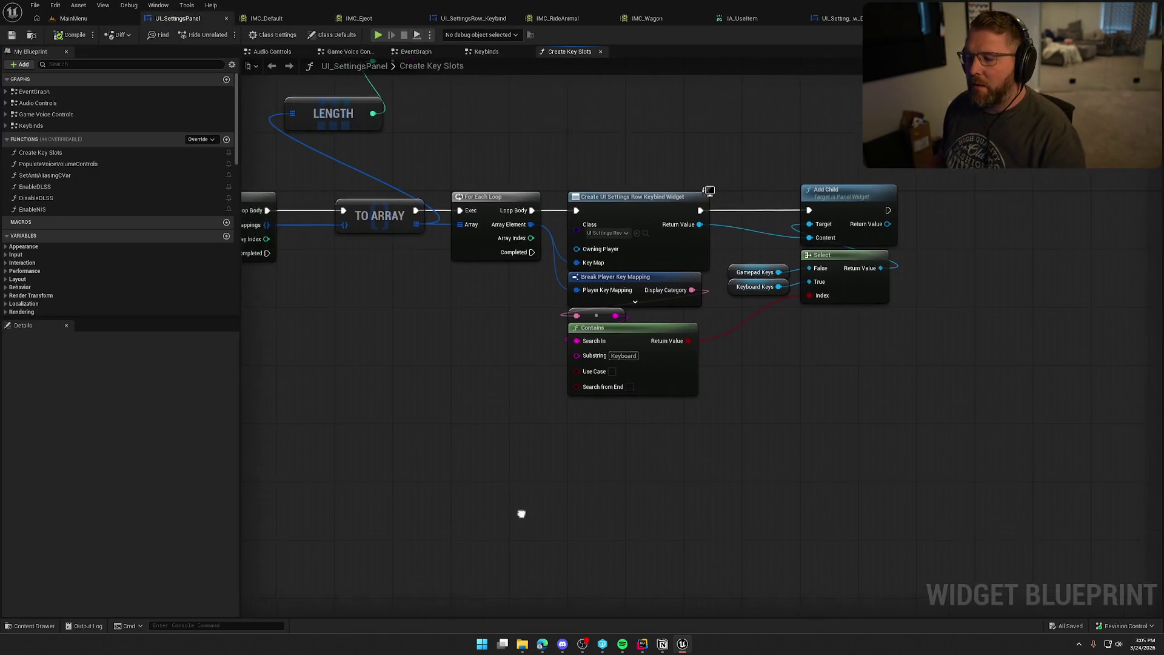
Step: Delete the unused Length node and its reroute node
drag(449, 414, 577, 517)
mouse_move(533, 236)
mouse_down()
mouse_move(438, 144)
mouse_move(420, 161)
mouse_up()
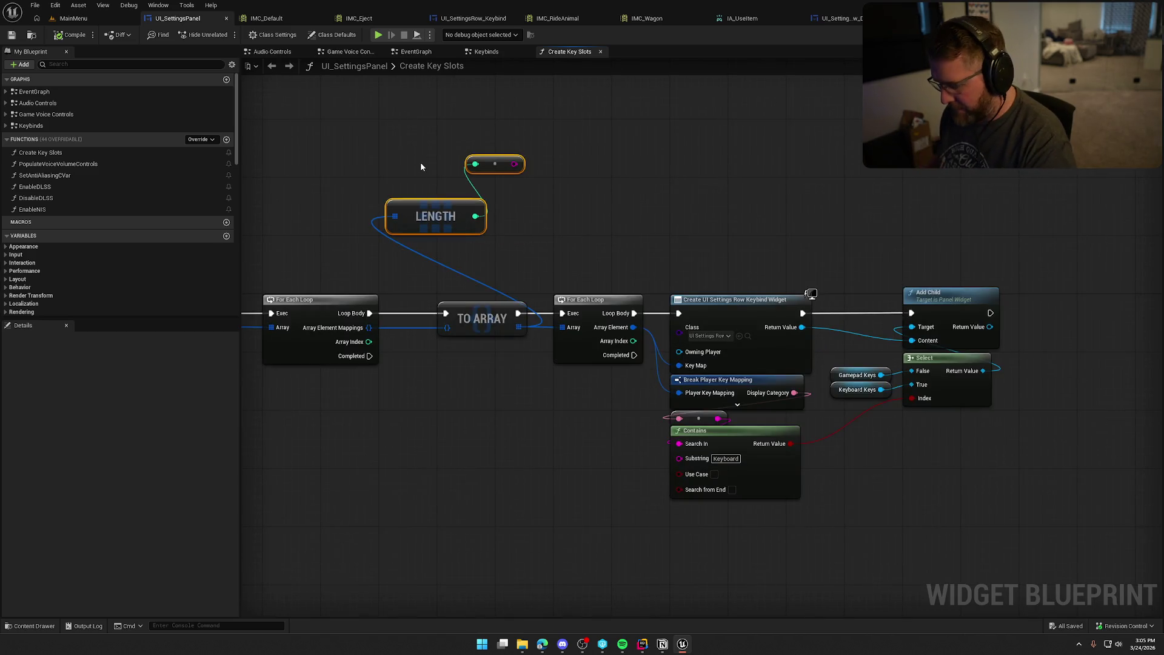
key(Delete)
Step: Add a Print String node wired after the Add Child execution pin
mouse_move(423, 391)
mouse_down()
mouse_move(723, 437)
mouse_move(678, 415)
mouse_move(830, 401)
mouse_up()
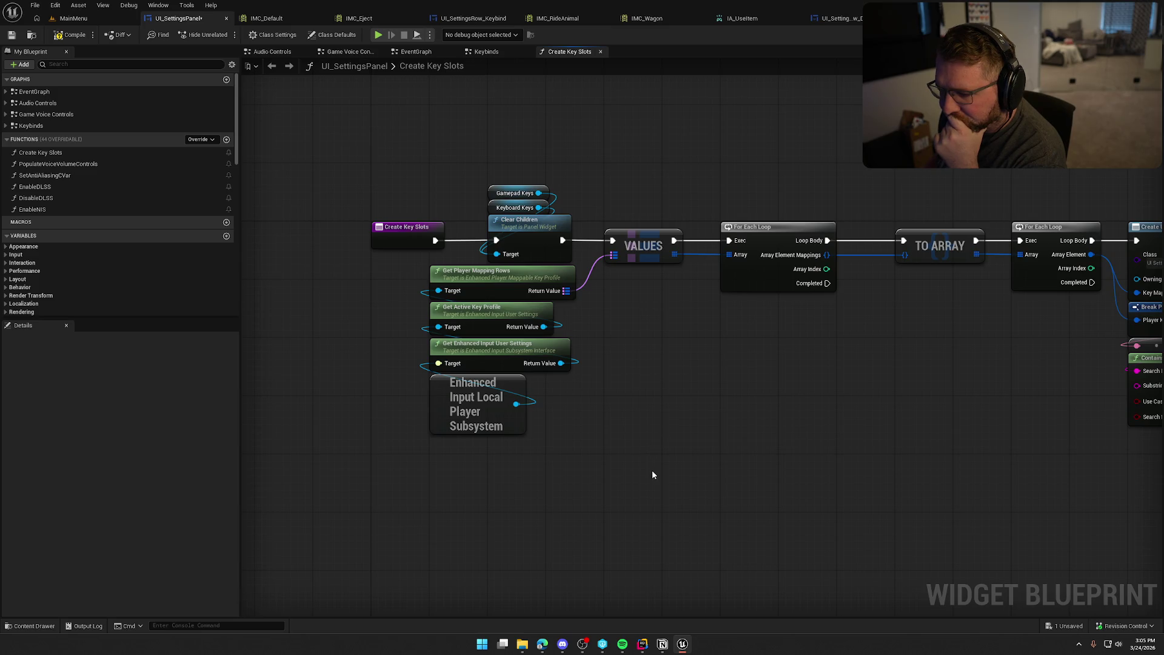
drag(732, 447, 380, 325)
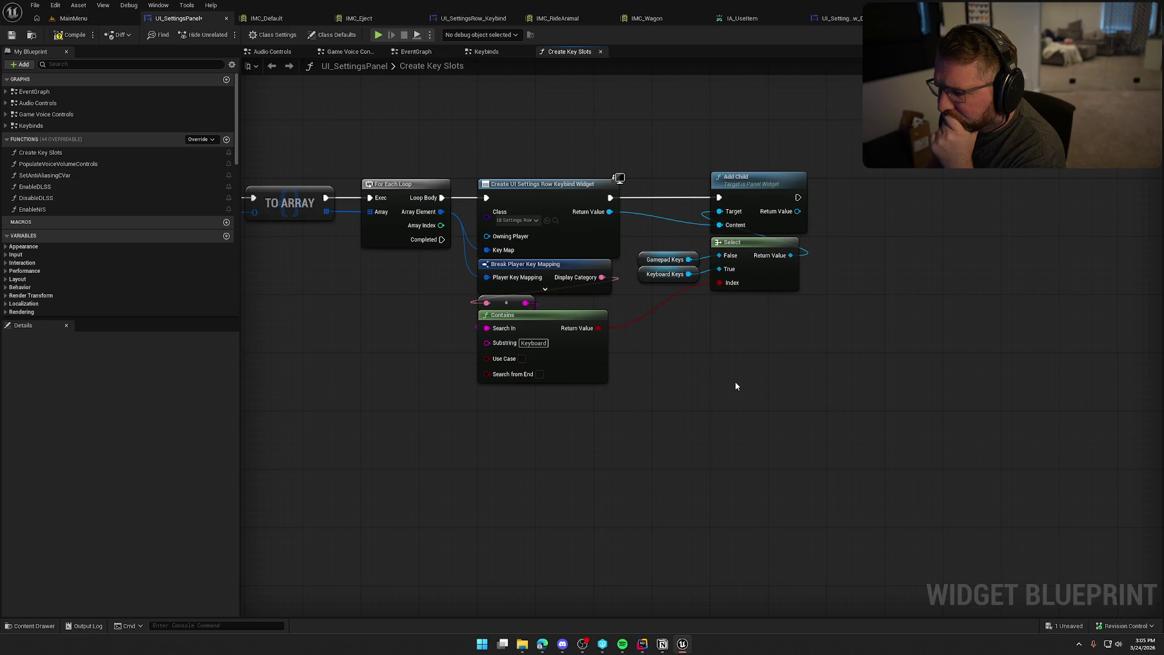
mouse_move(670, 439)
mouse_down()
mouse_move(636, 273)
mouse_move(388, 326)
mouse_up()
click(664, 460)
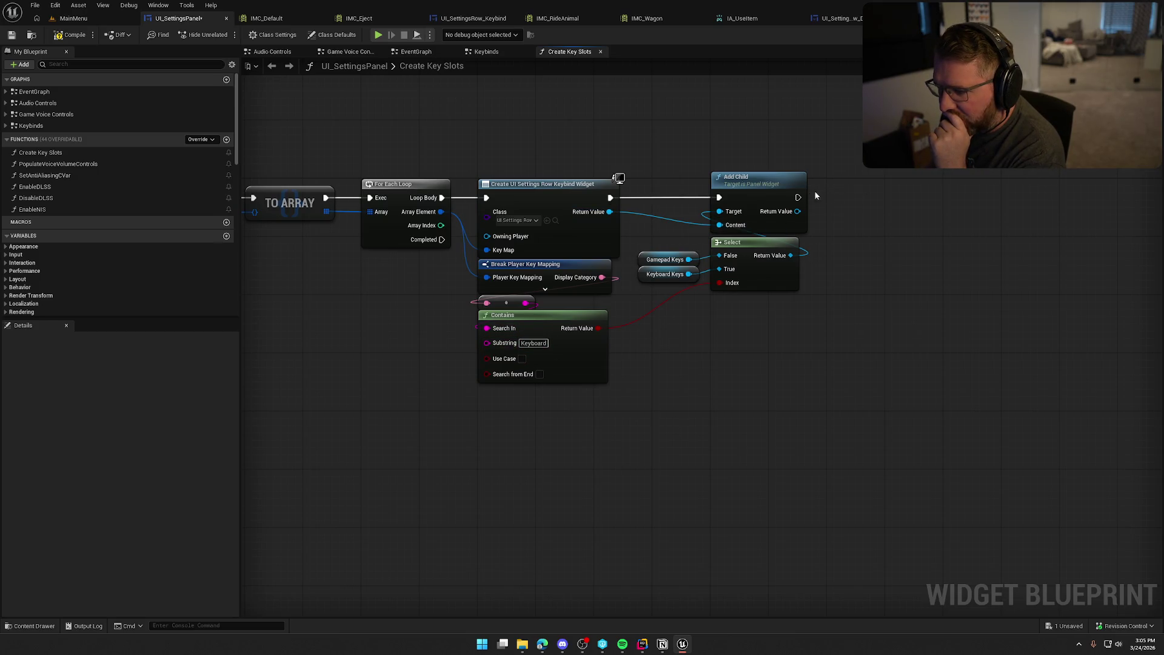
drag(797, 197, 913, 202)
text(print)
key(Return)
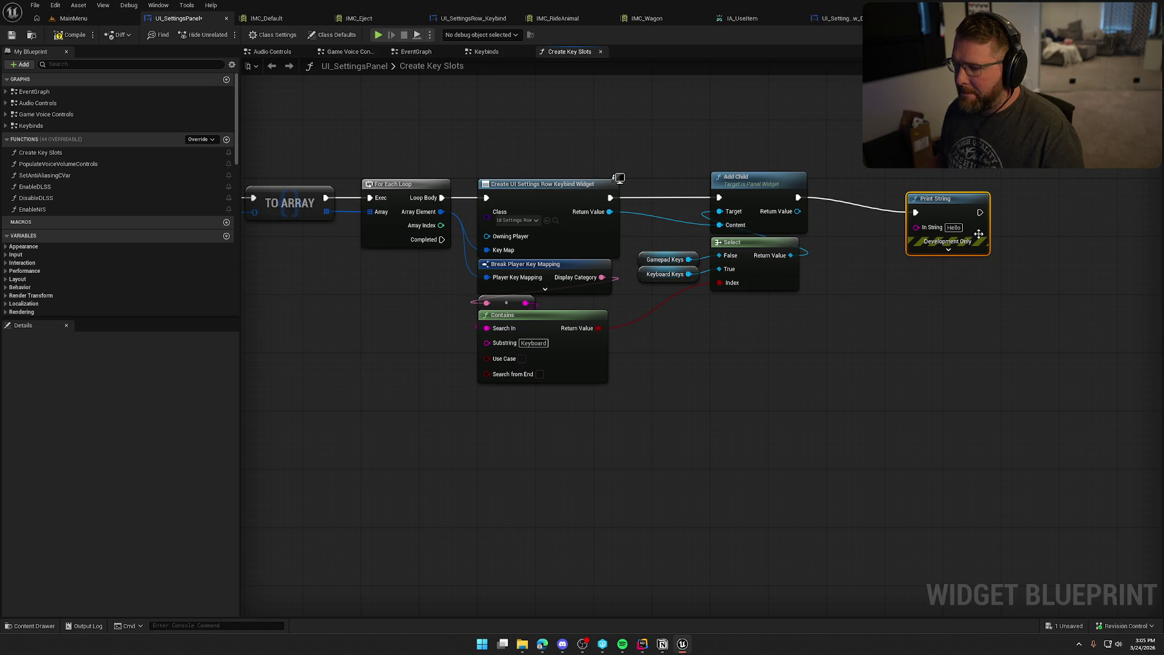
Step: Replace the Print String with a Print Text node after Add Child and expand its options
key(Delete)
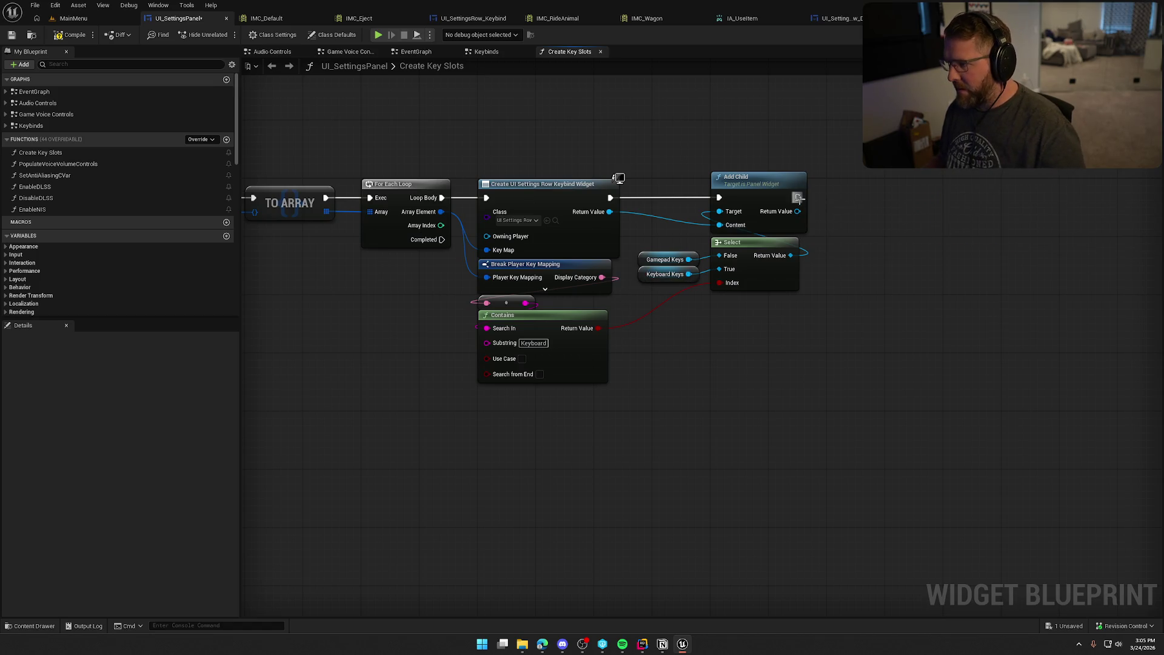
drag(798, 197, 904, 201)
text(print)
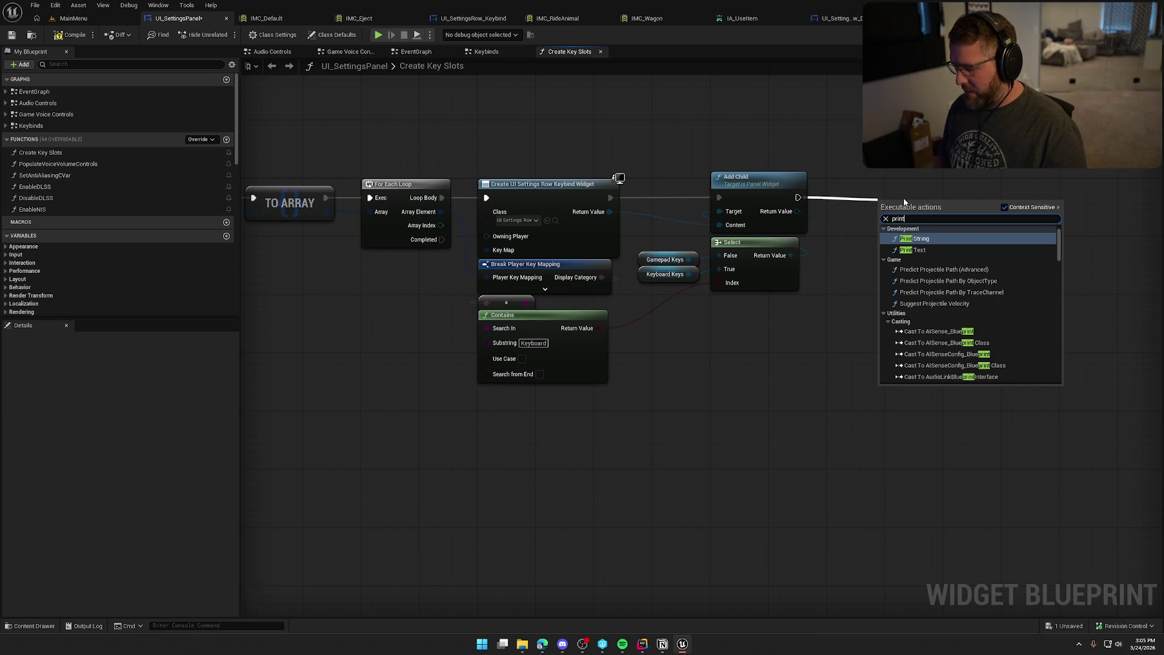
click(913, 249)
drag(940, 194, 1062, 194)
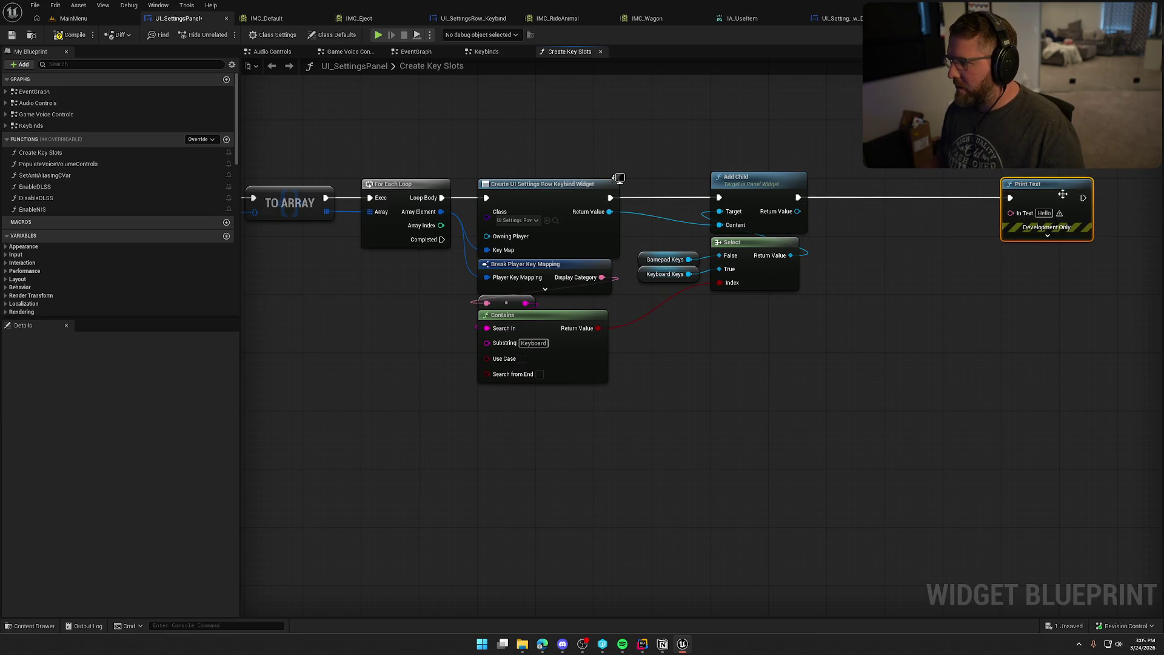
click(1047, 236)
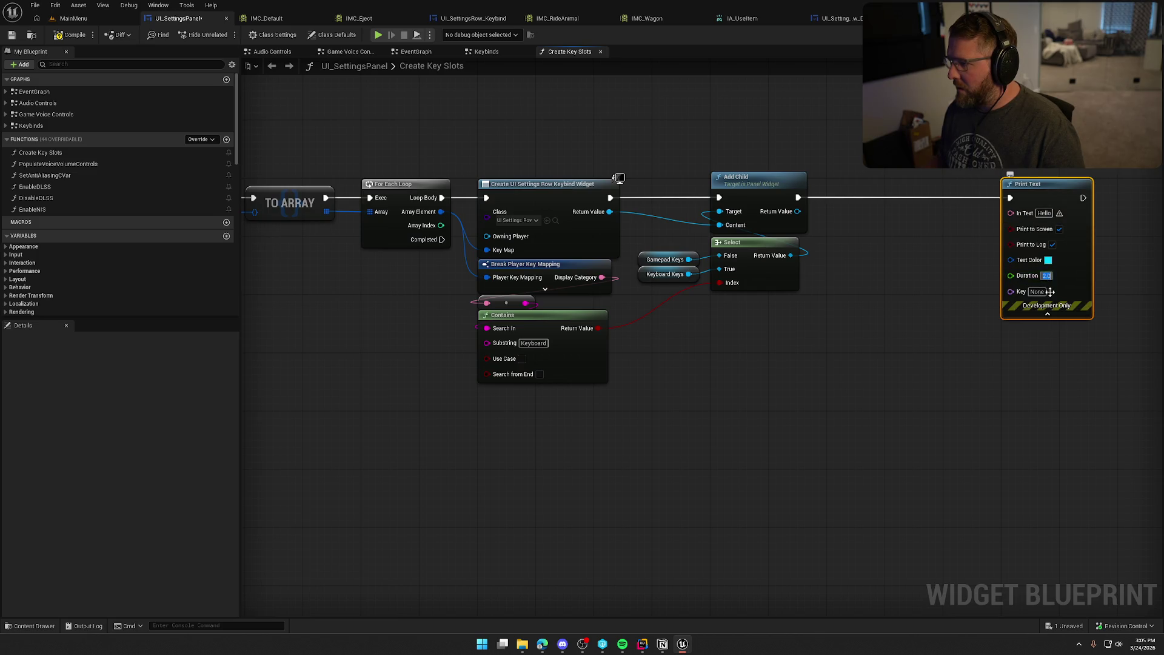
click(976, 270)
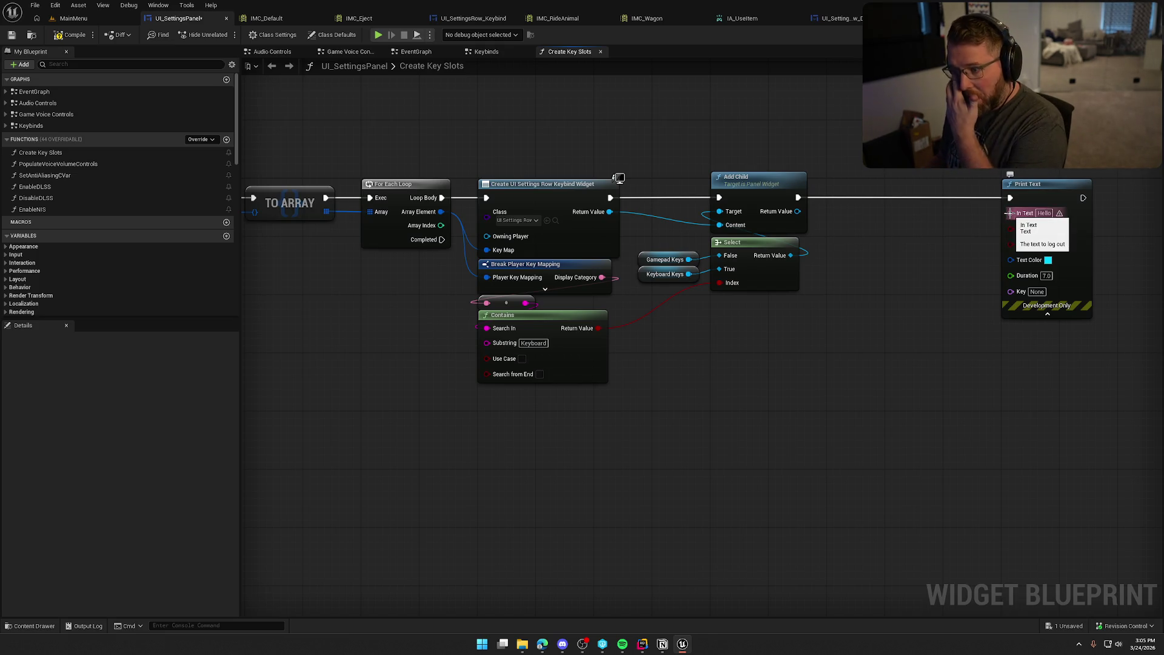
Step: Feed Print Text a Format Text 'Category: {cat}' with Display Category wired to cat, and compile
mouse_move(1009, 213)
mouse_down()
mouse_move(601, 279)
mouse_move(893, 278)
mouse_move(915, 259)
mouse_move(768, 322)
mouse_up()
text(forma)
key(Return)
text(Category: {)
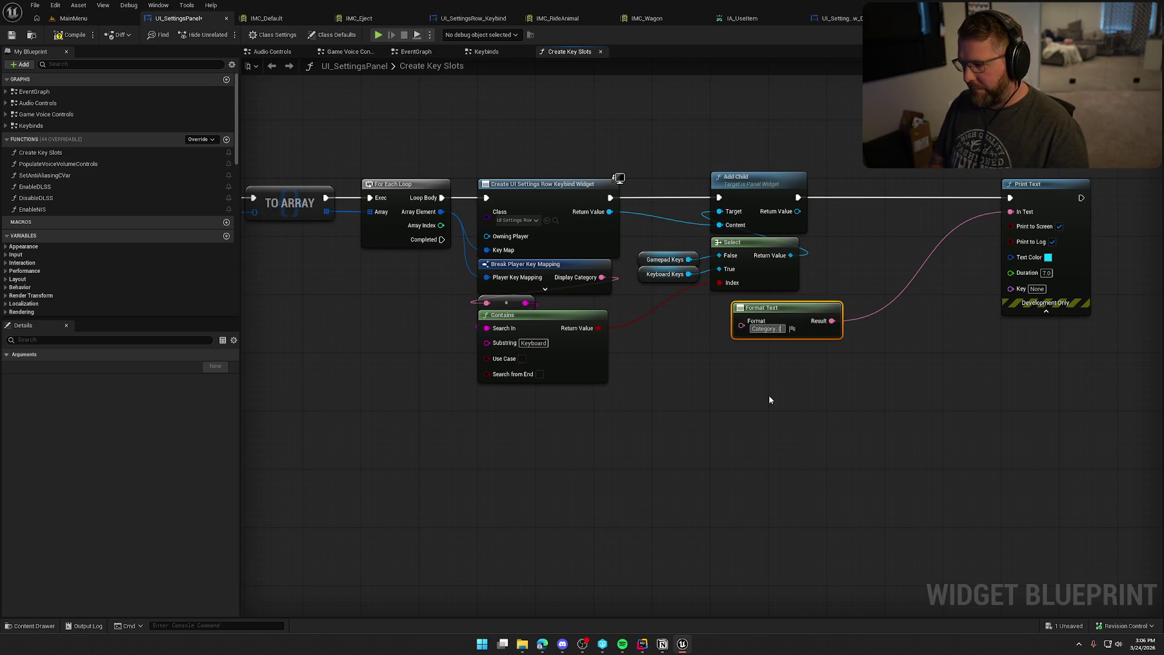
text(cat})
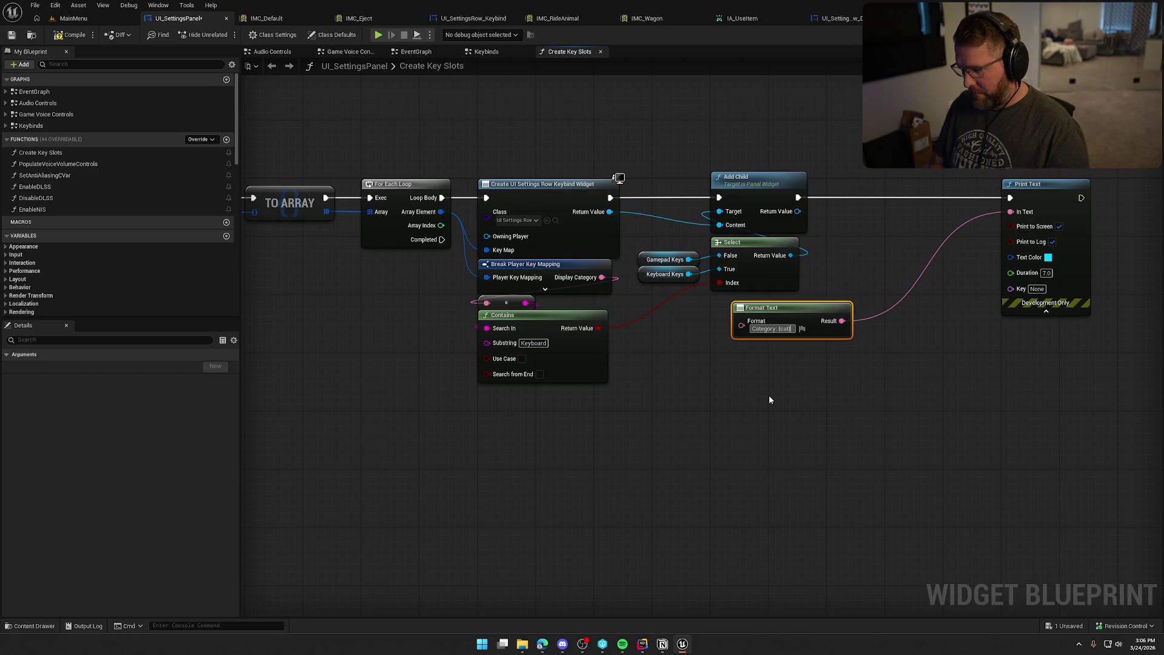
key(Return)
drag(741, 343, 601, 277)
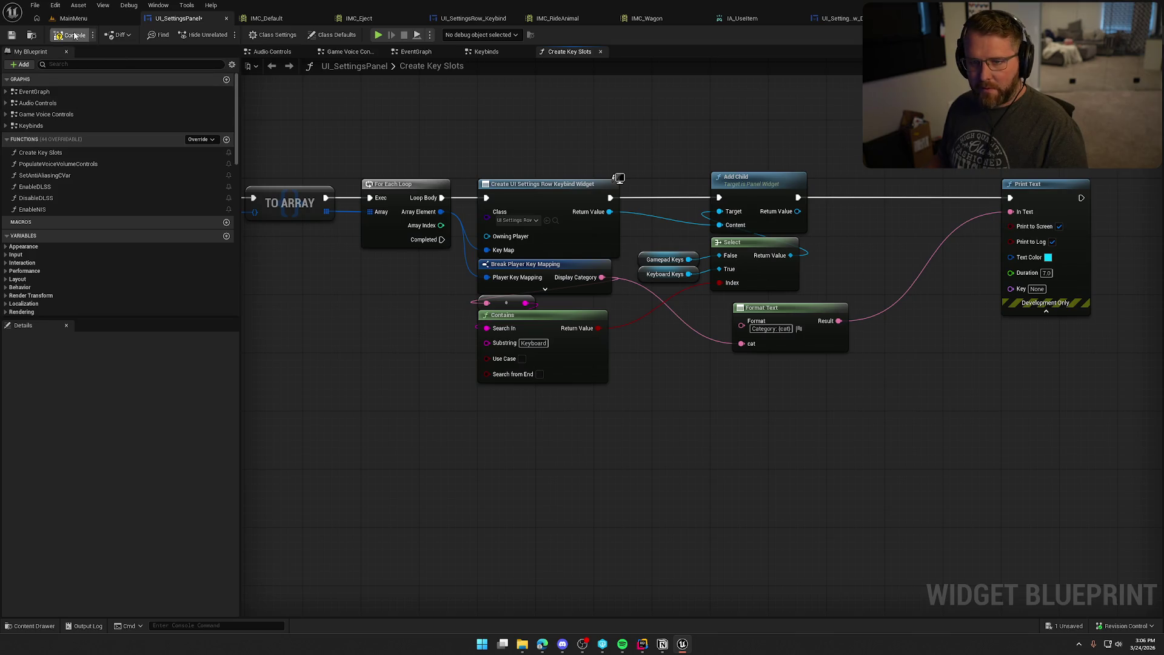
click(91, 18)
Step: Playtest the menu, view the controller keybinds list under Settings > Inputs, then stop
key(alt+p)
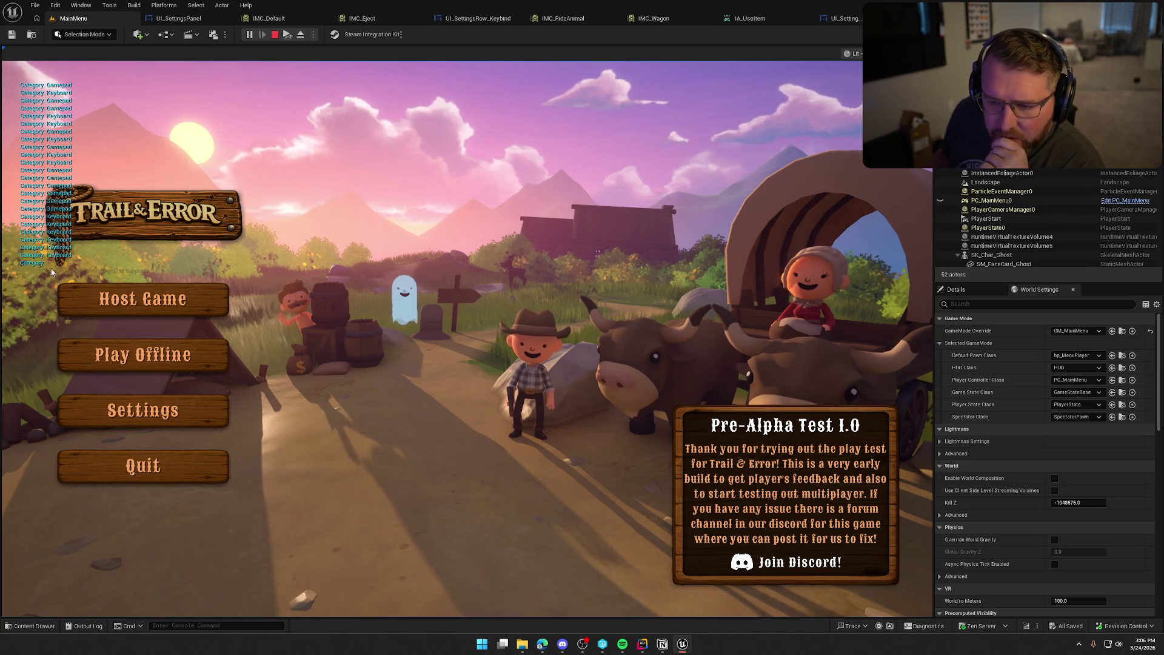
click(149, 363)
click(604, 114)
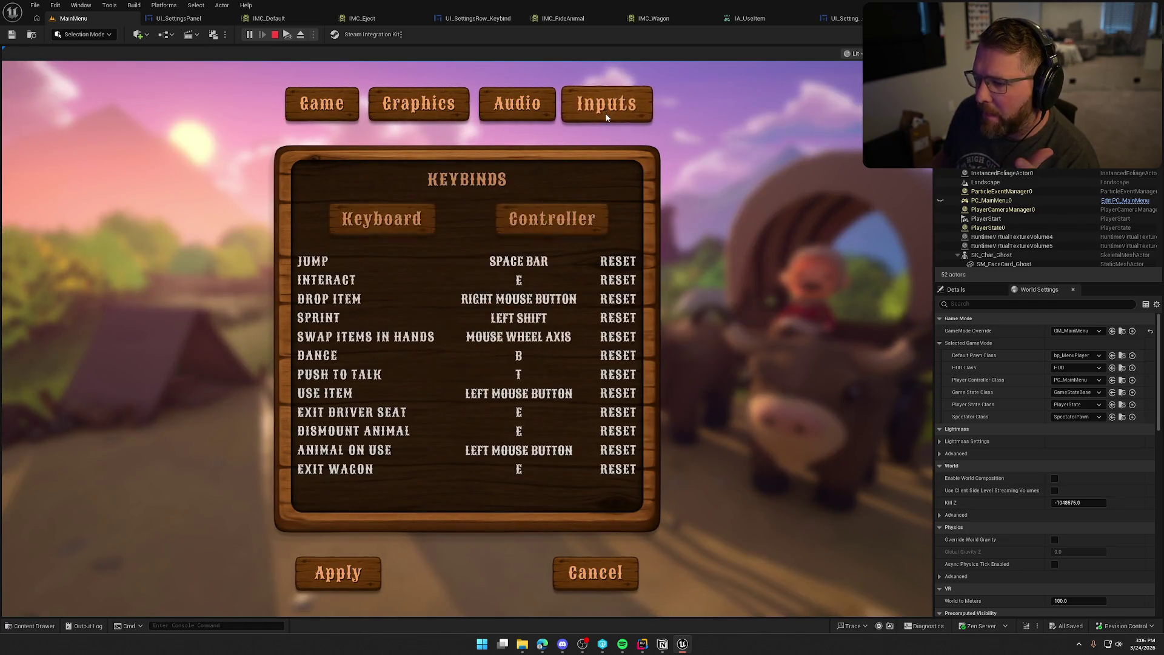
click(579, 220)
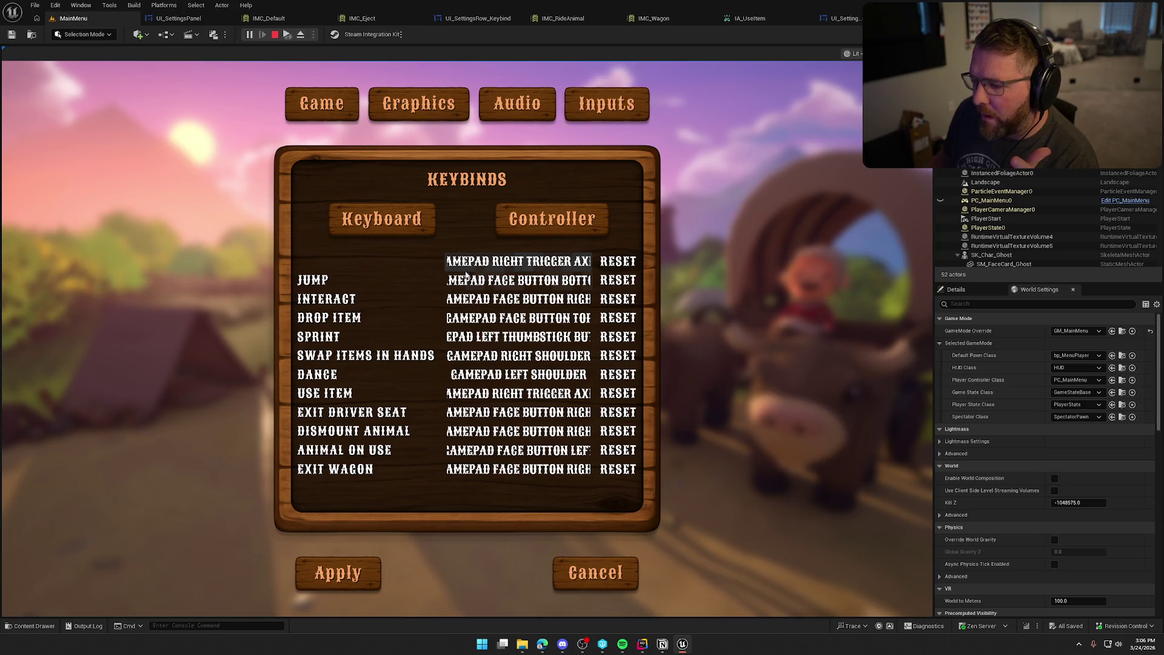
key(Escape)
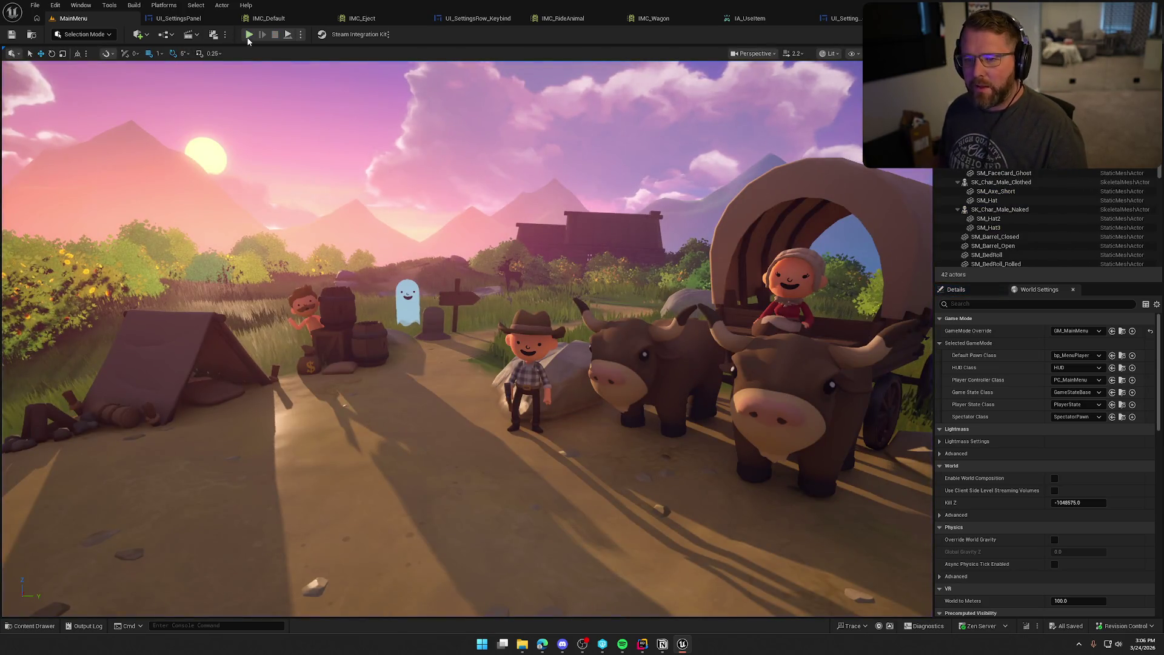
Step: Run a brief play session, inspect the IMC_RideAnimal mappings, then return to UI_SettingsPanel
click(250, 34)
key(Escape)
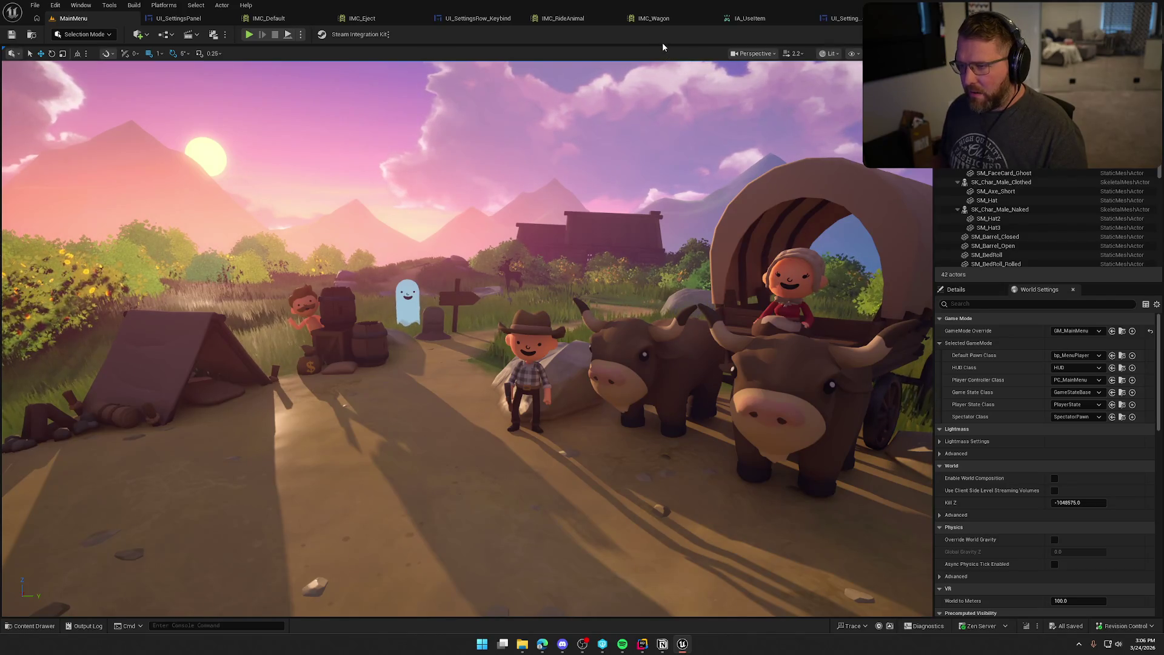
click(581, 26)
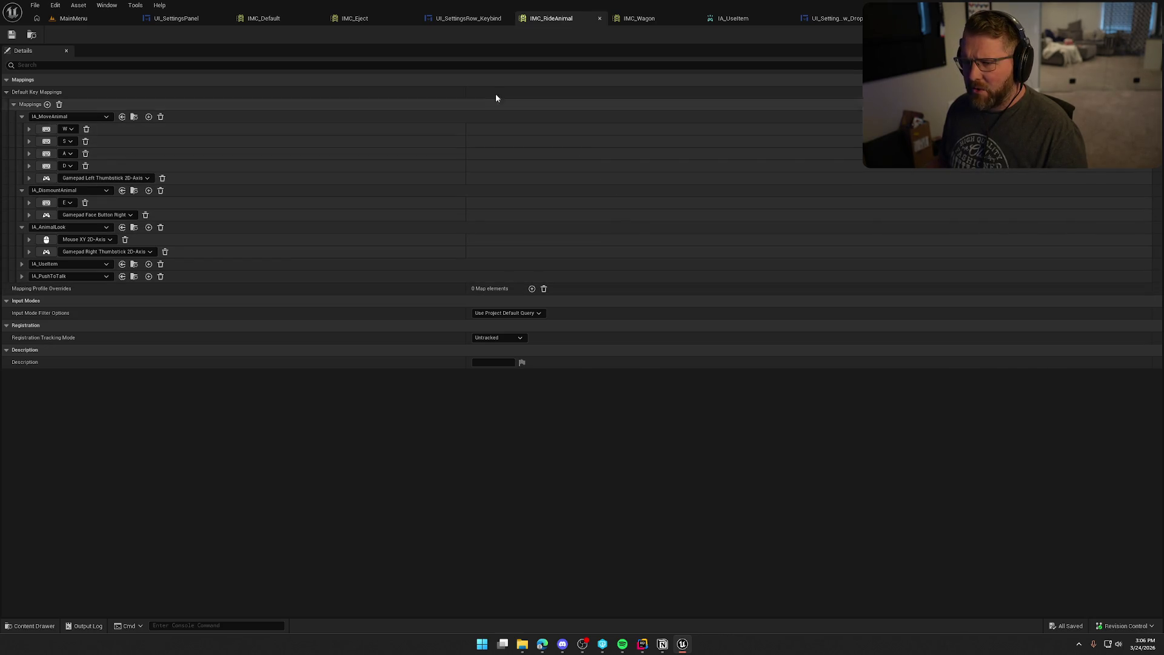
click(176, 19)
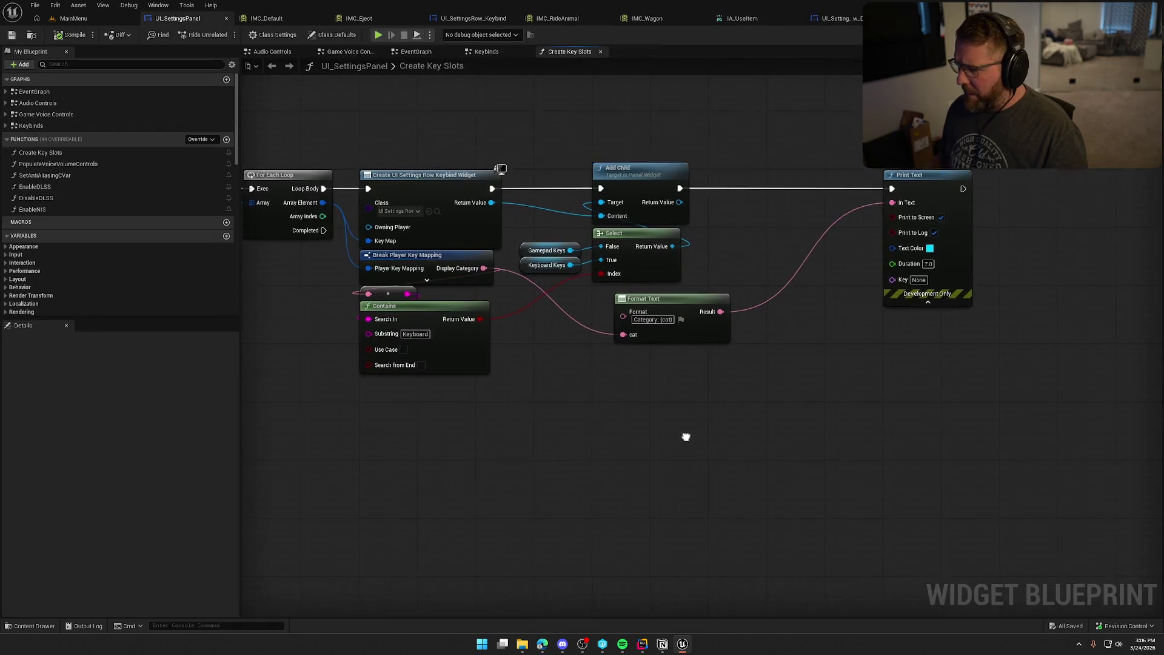
Step: Append ' | Display Name: {name}' to the Format Text pattern
click(624, 262)
text(|)
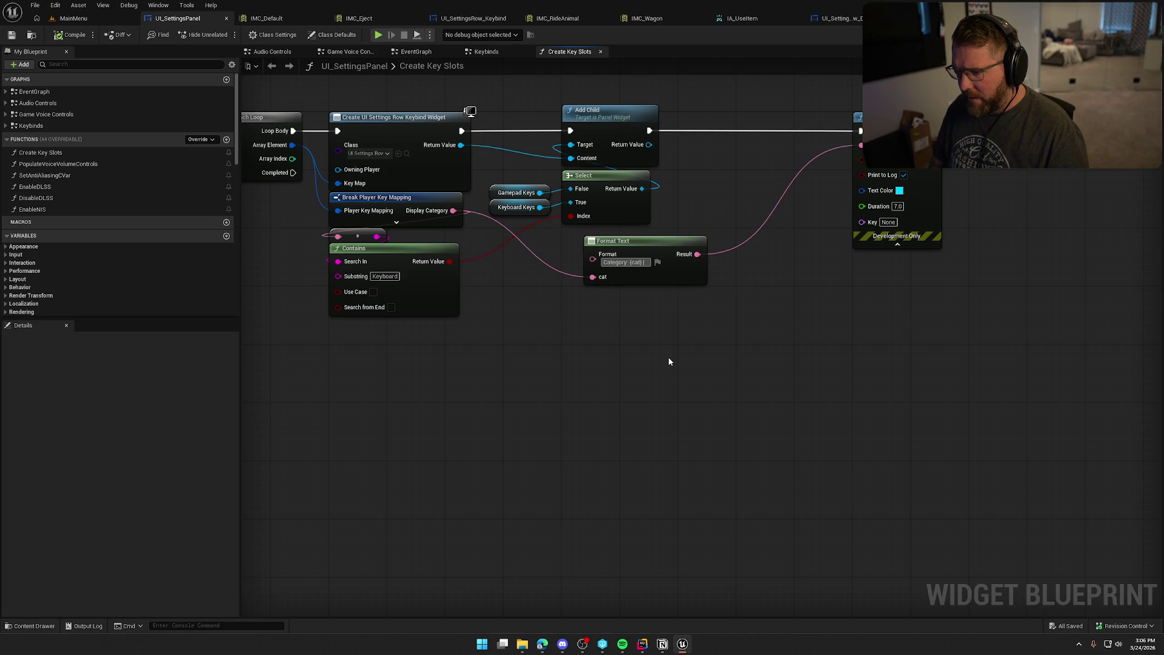
text( Display)
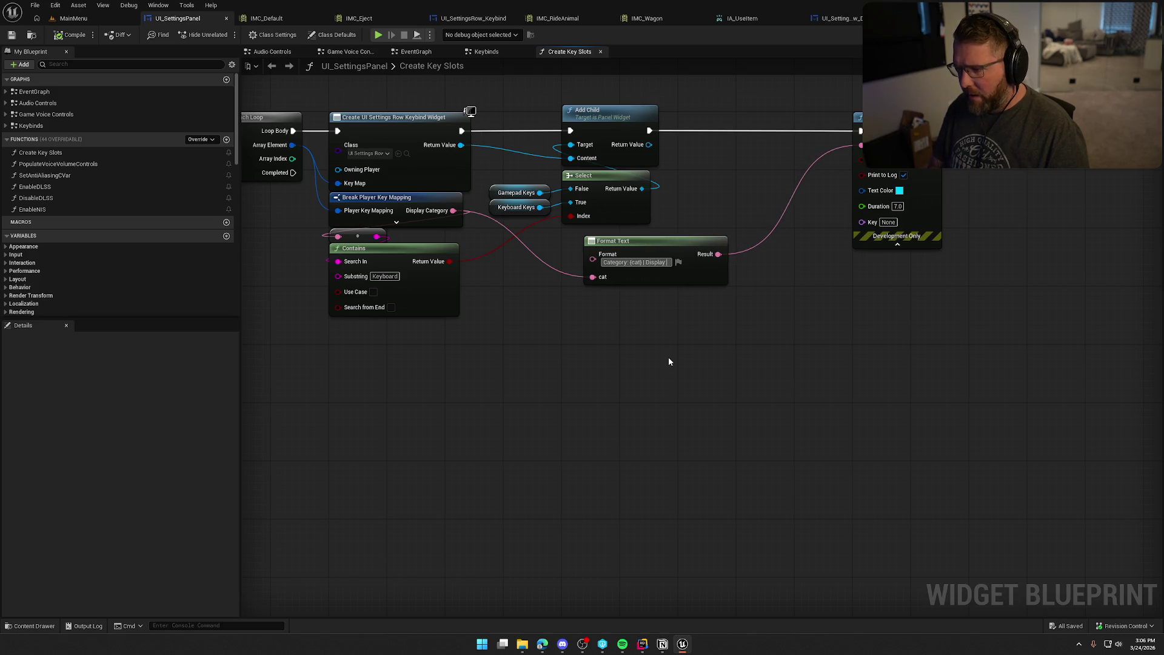
text( Name: {an)
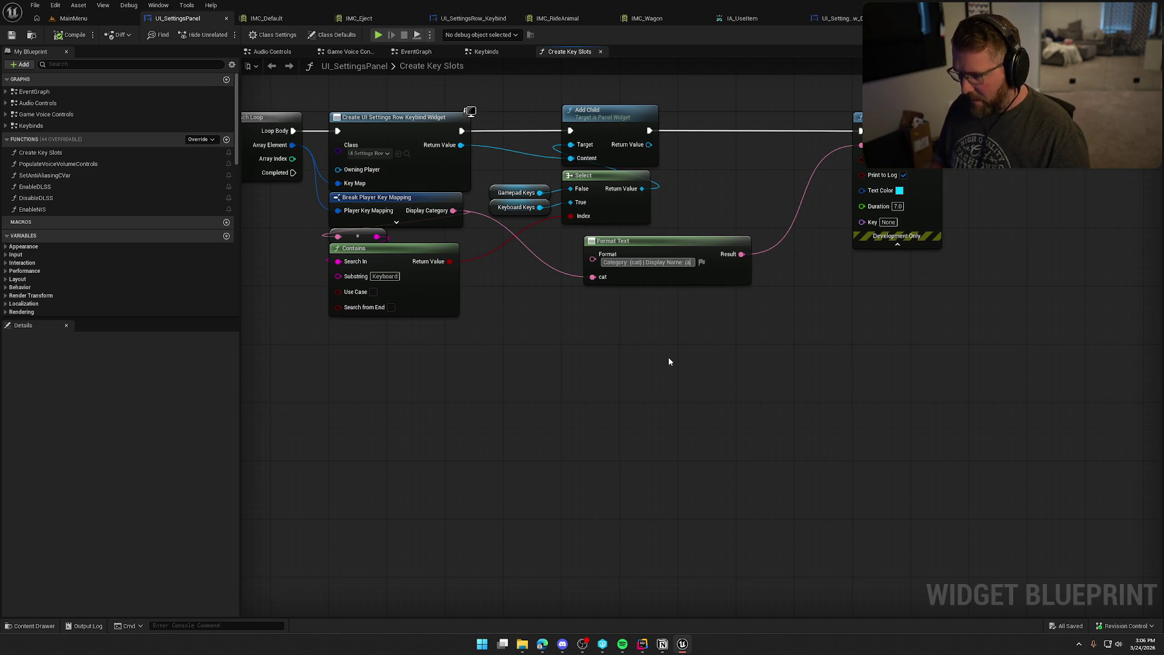
key(BackSpace)
key(BackSpace)
text(name})
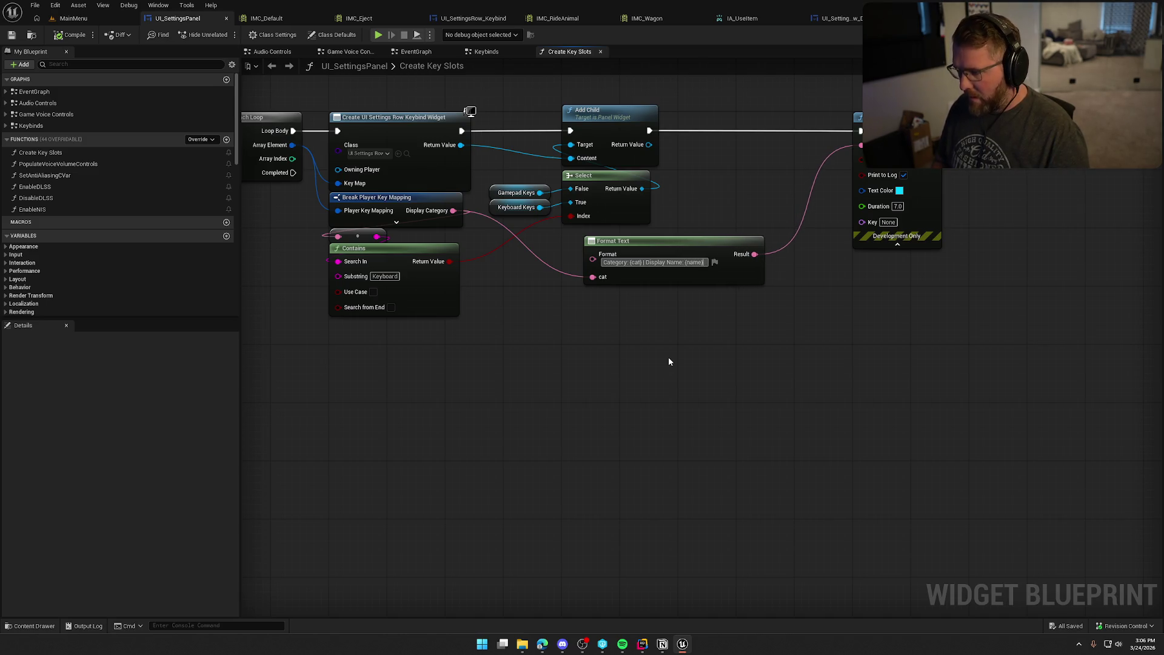
key(Return)
Step: Expose Mapping Name on Break Player Key Mapping, wire it to name, and start a MainMenu playtest
click(412, 205)
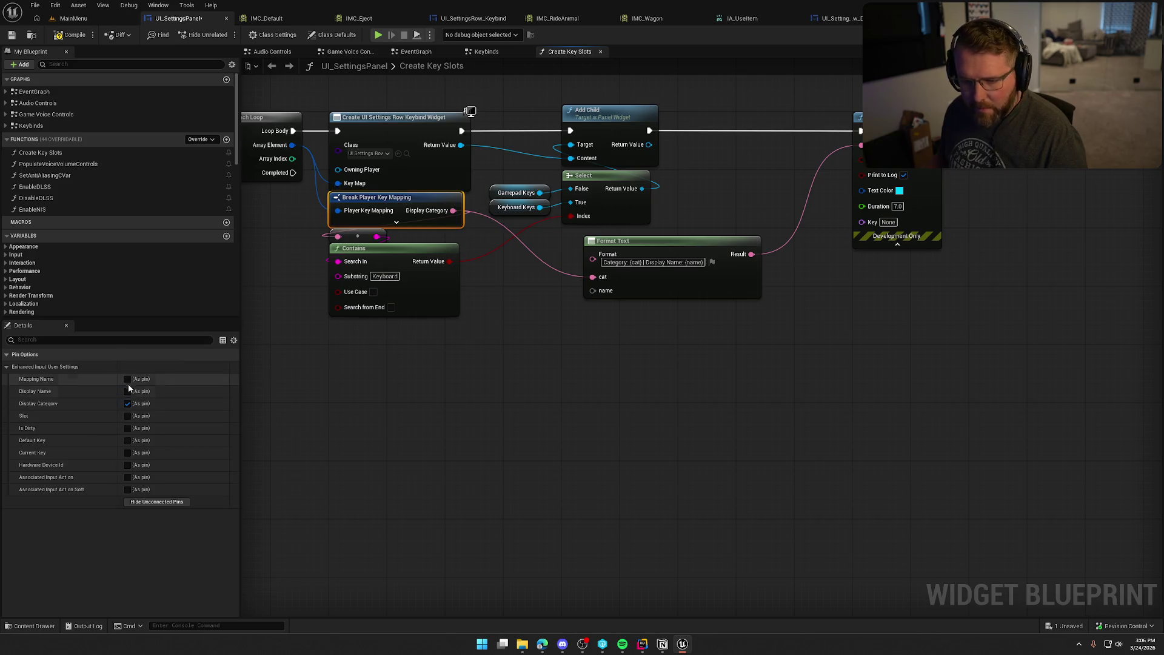
click(134, 379)
drag(453, 210, 593, 290)
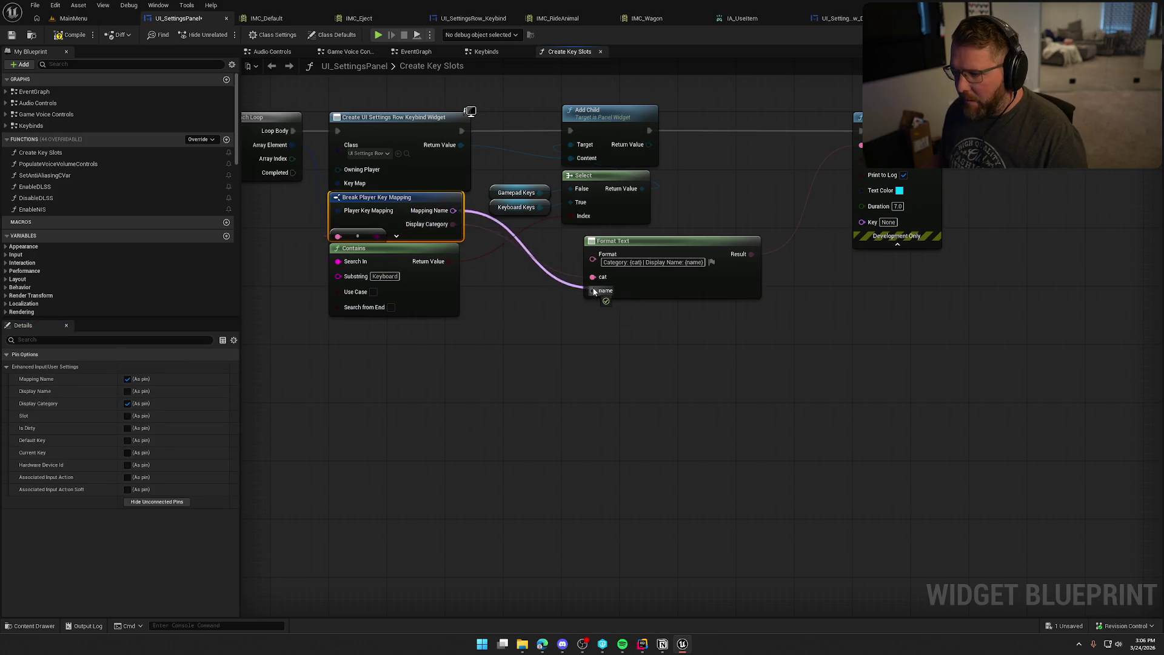
click(592, 384)
click(73, 18)
key(alt+p)
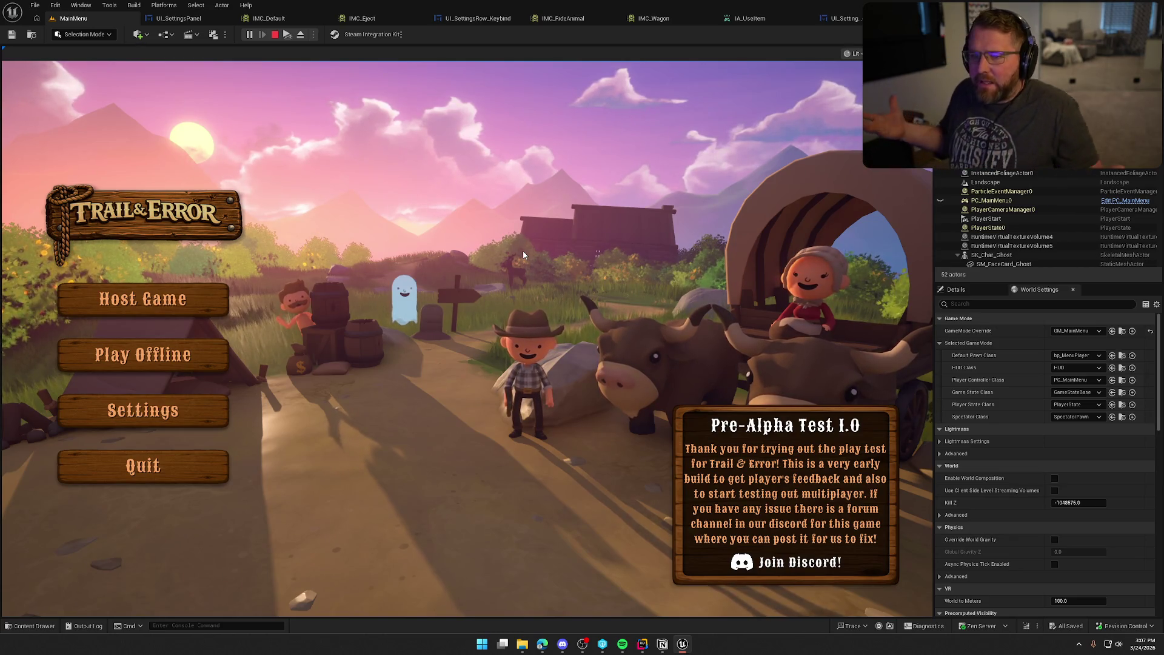
Step: Stop the play session and bring up the IMC_Default input mappings
key(Escape)
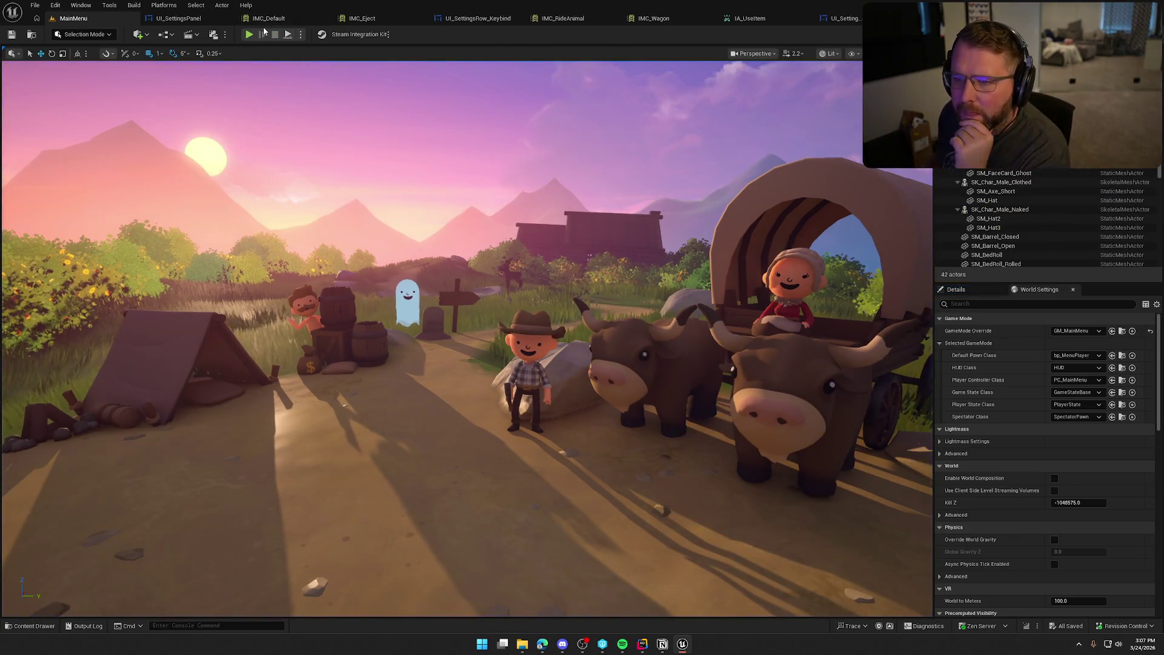
click(266, 18)
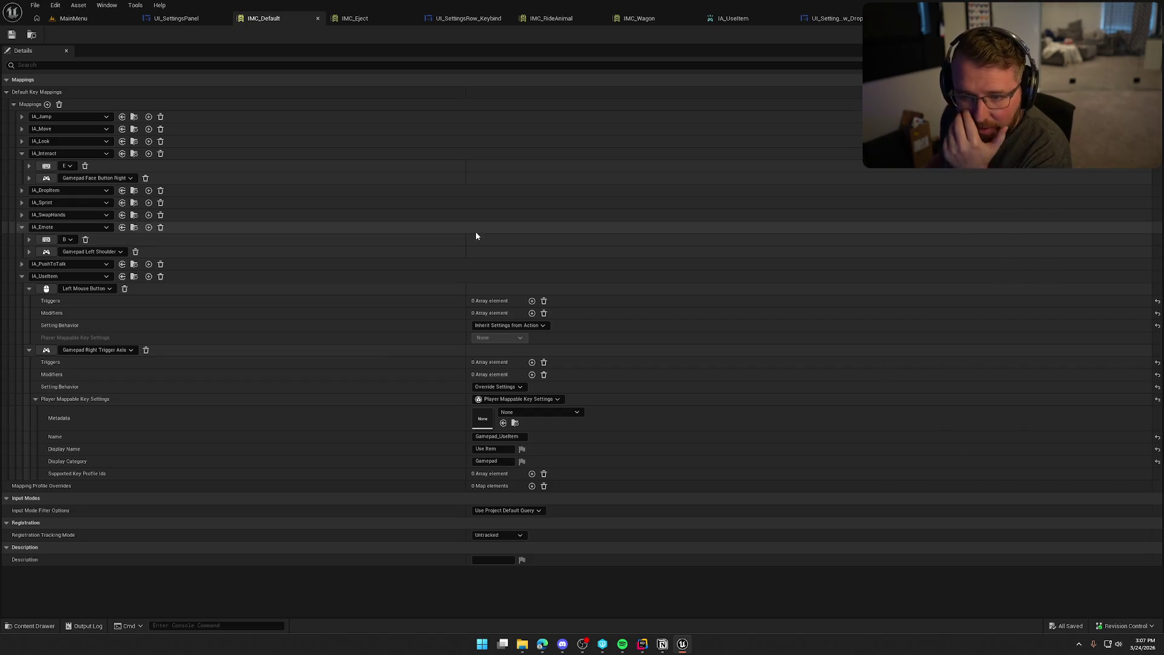
Step: Collapse the IA_UseItem, IA_Emote and IA_Interact mappings and save IMC_Default
click(22, 276)
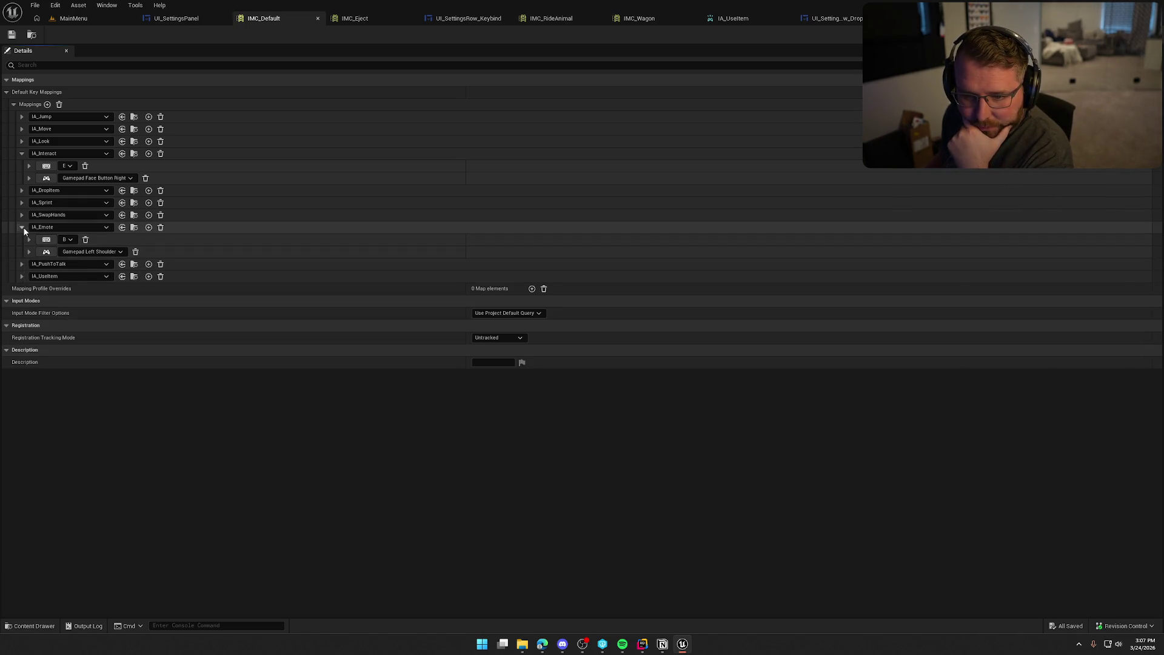
click(21, 227)
click(21, 153)
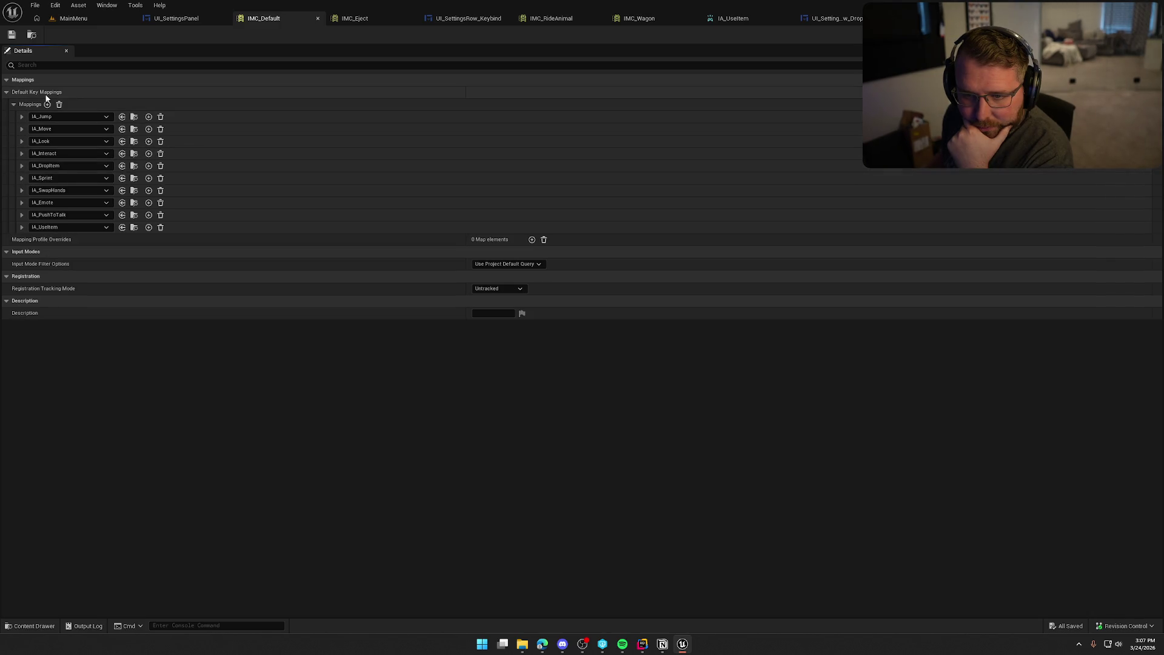
click(12, 35)
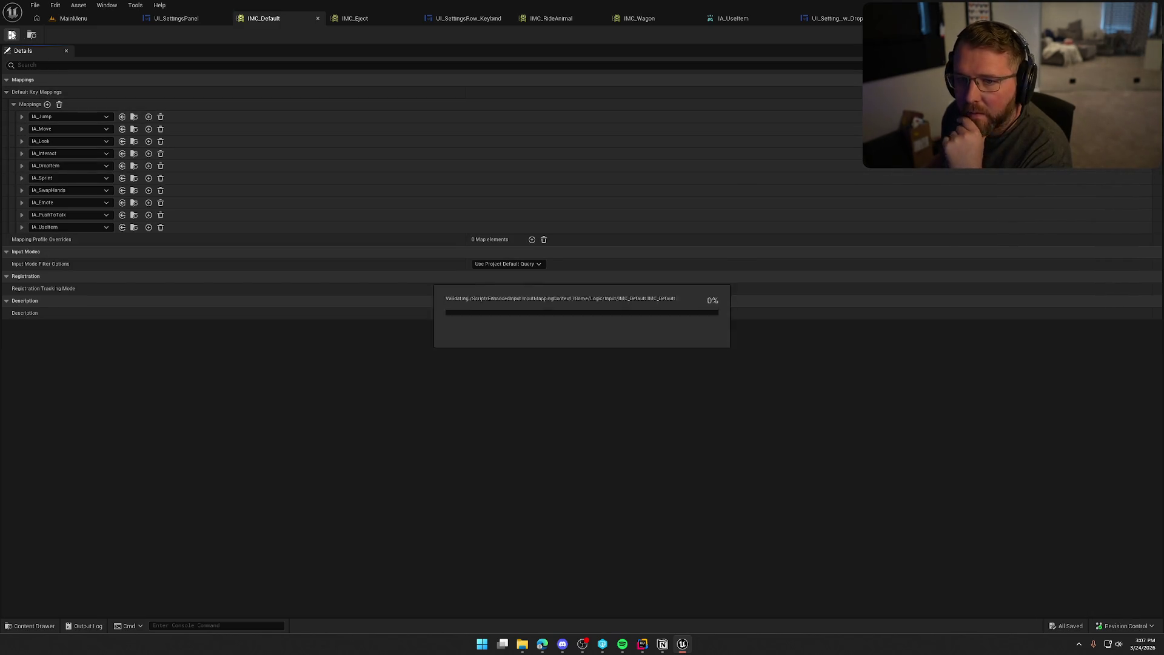
Step: Locate IMC_Default in the content browser and run an asset audit on it
click(32, 34)
right_click(183, 481)
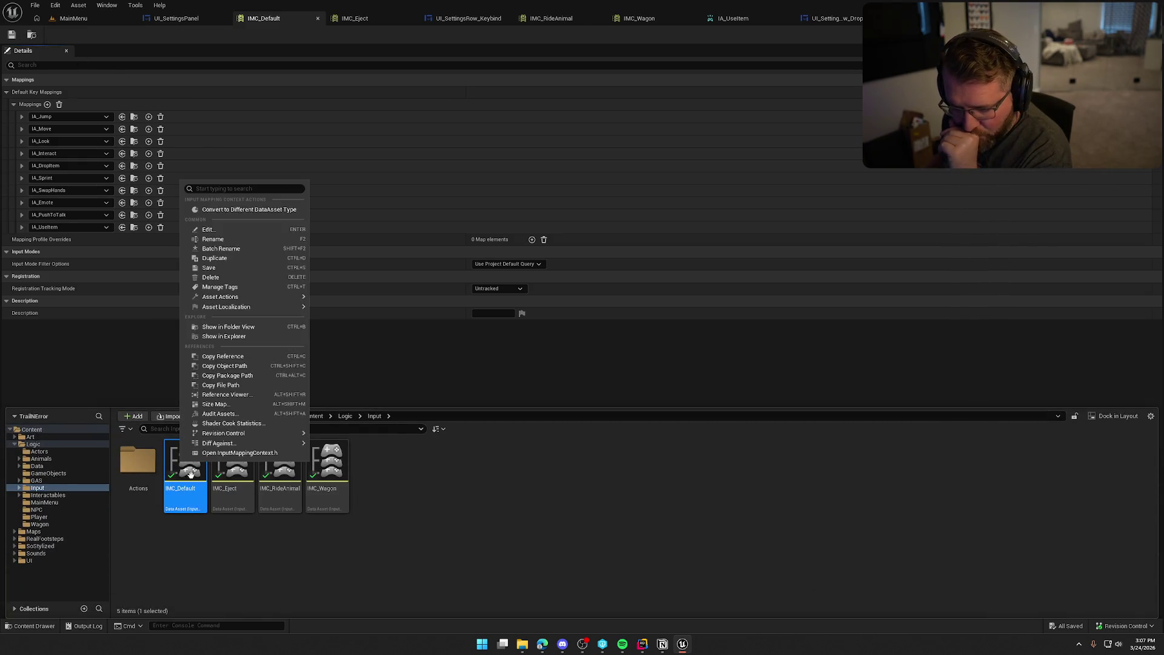
mouse_move(257, 445)
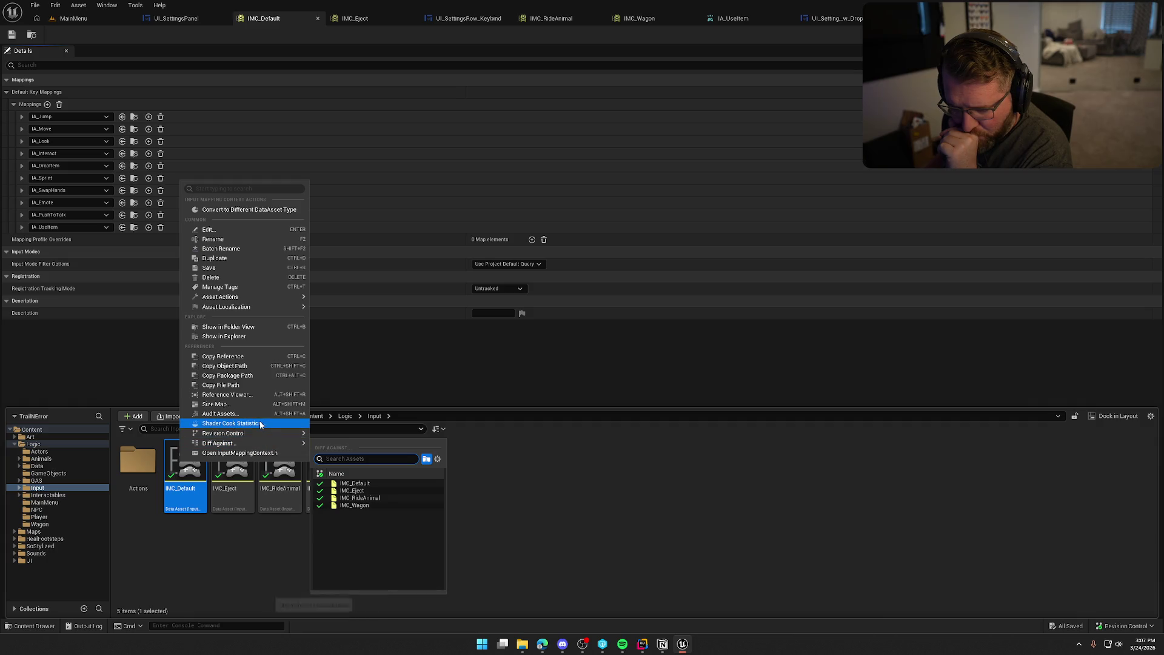
click(257, 413)
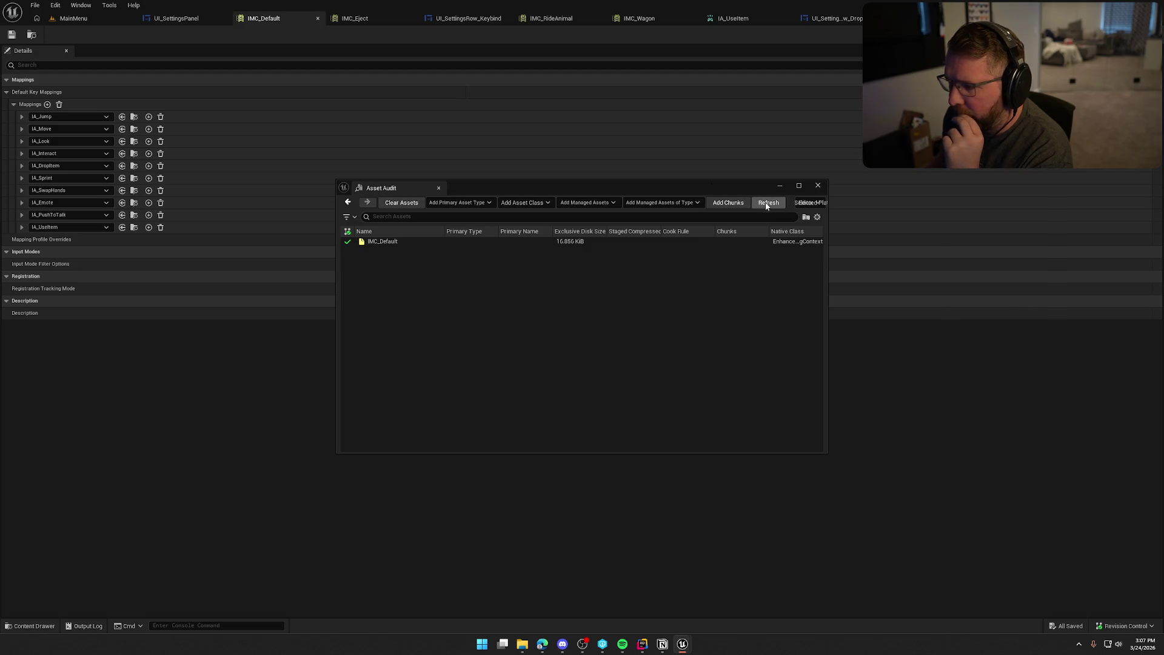
click(818, 186)
Step: Reload IMC_Default from disk, then play the MainMenu level
click(44, 630)
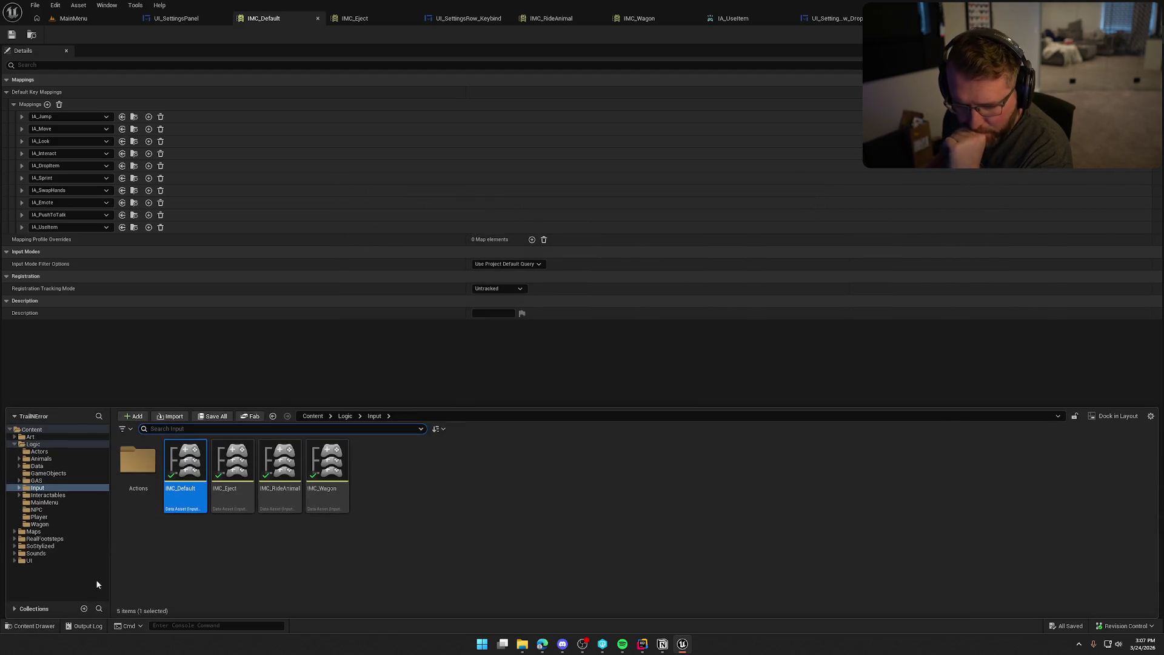
right_click(188, 464)
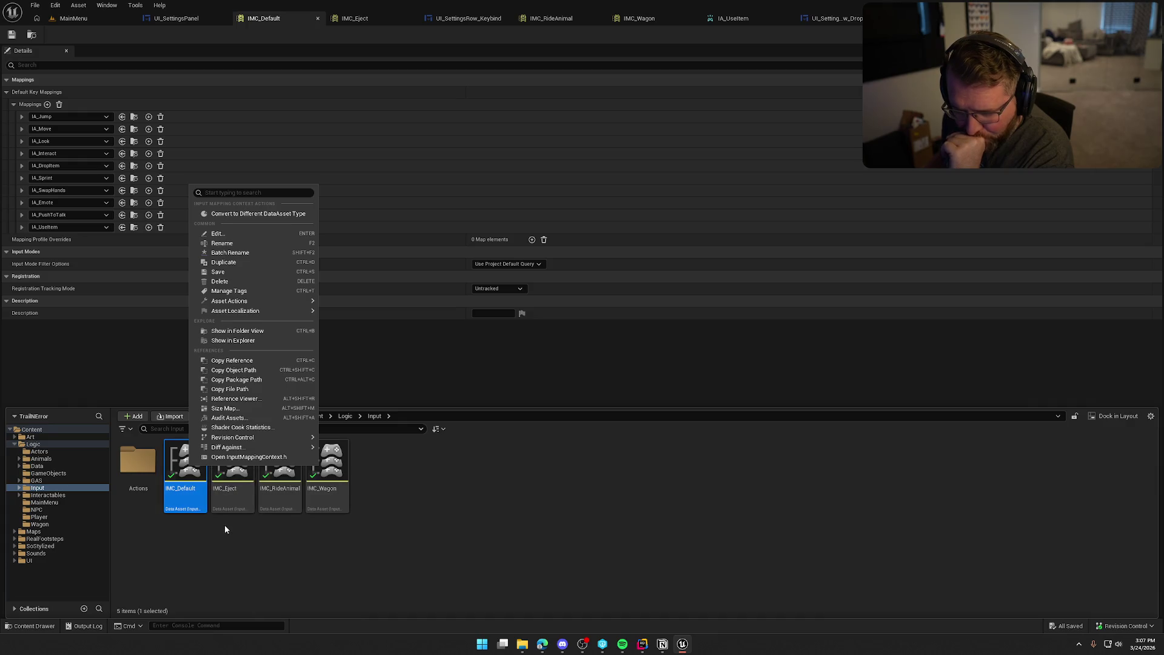
mouse_move(289, 301)
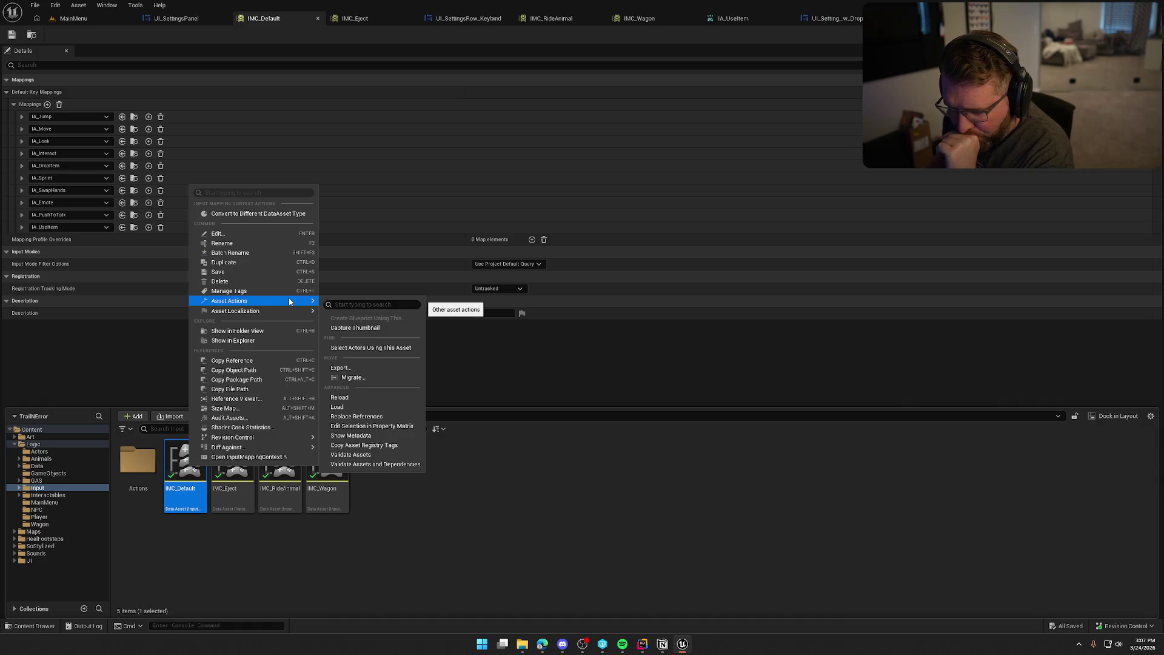
click(356, 398)
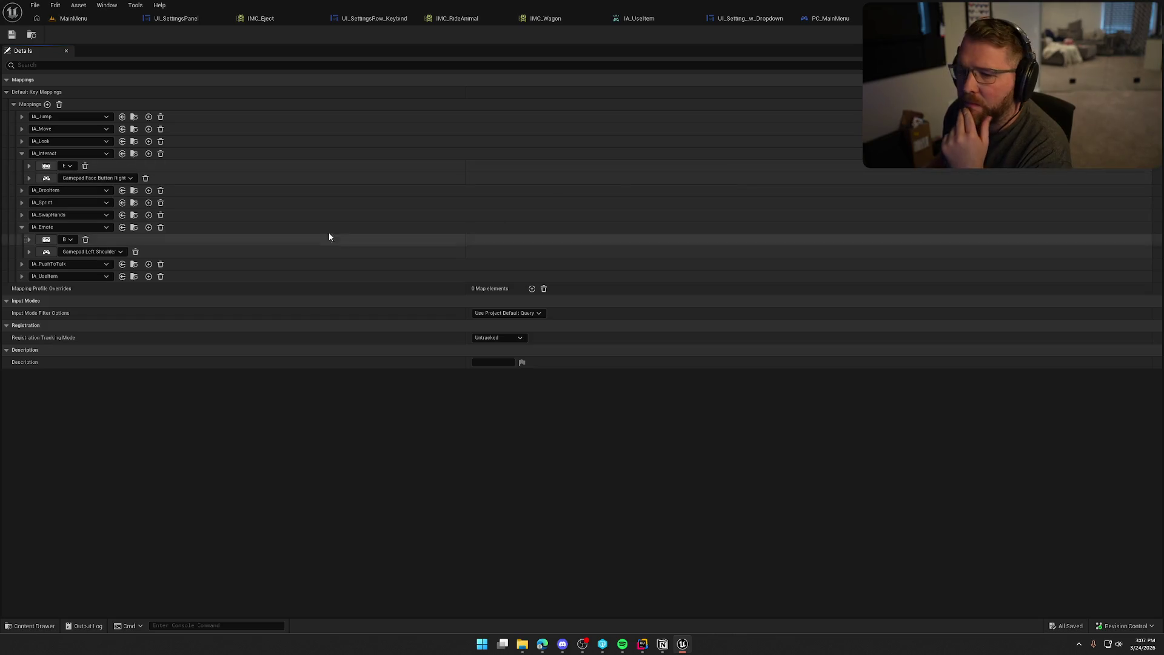
click(73, 22)
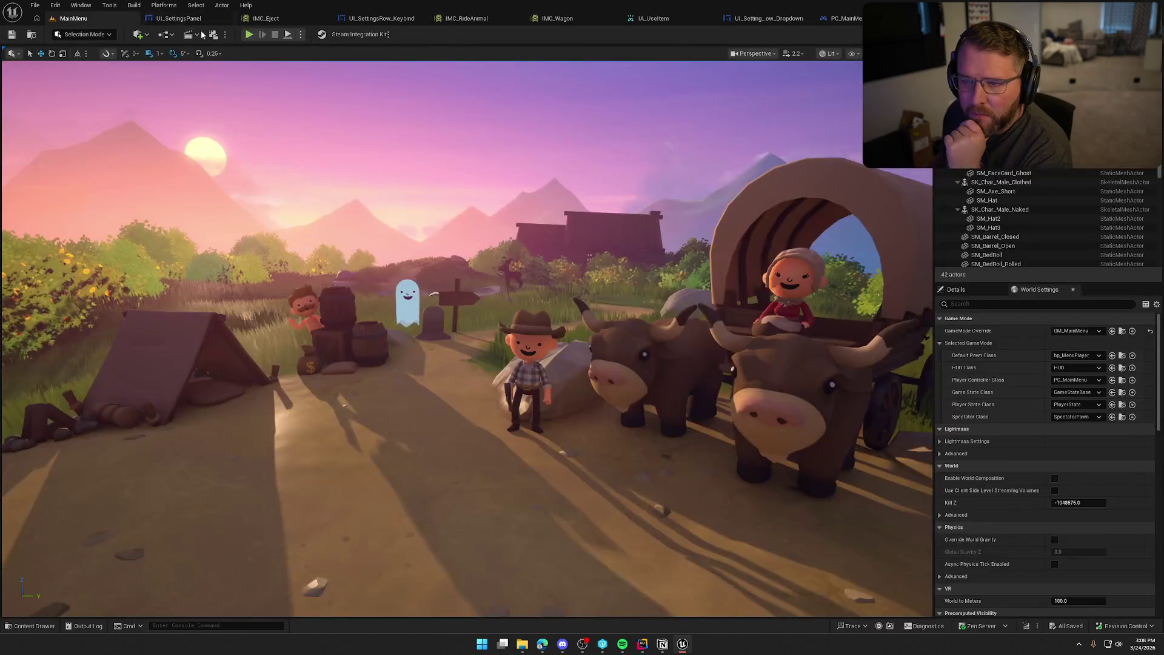
click(261, 29)
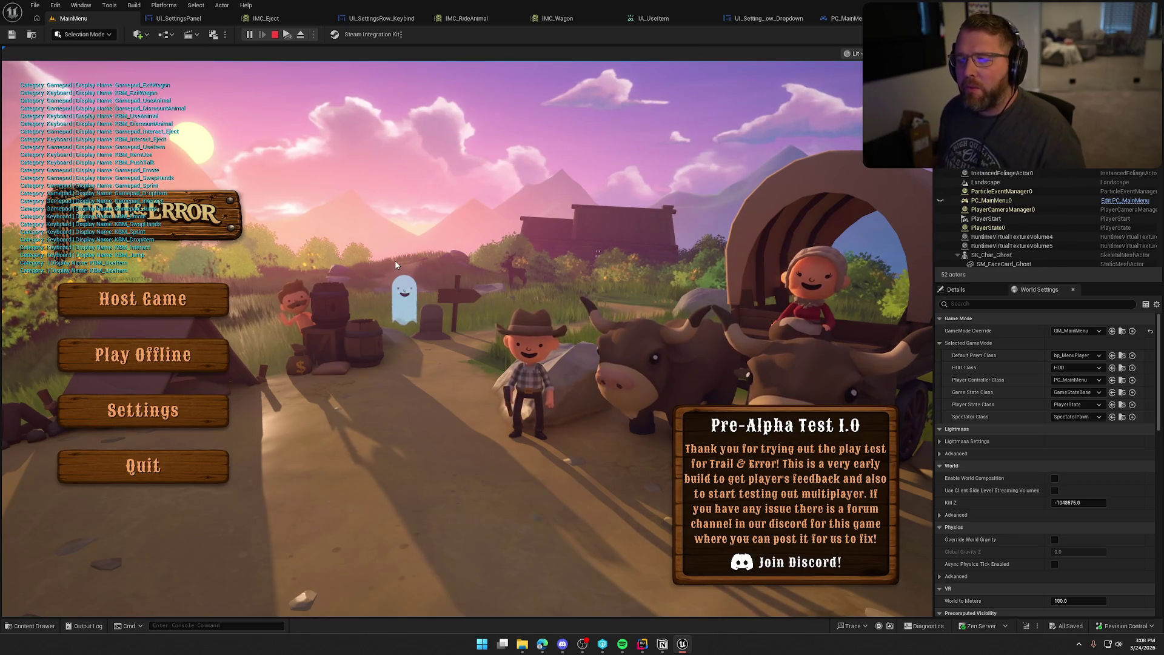
Step: Stop the play-in-editor session with Esc
key(Escape)
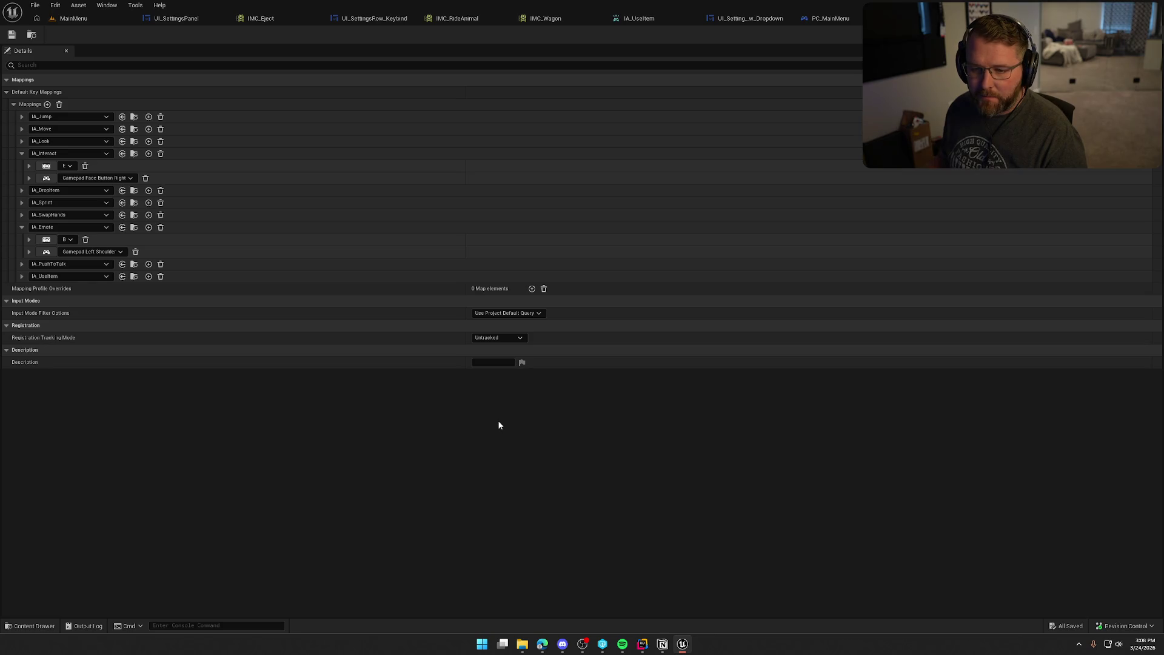
Step: Expand IA_UseItem to show its Left Mouse Button and Gamepad Right Trigger Axis bindings
click(21, 154)
click(22, 202)
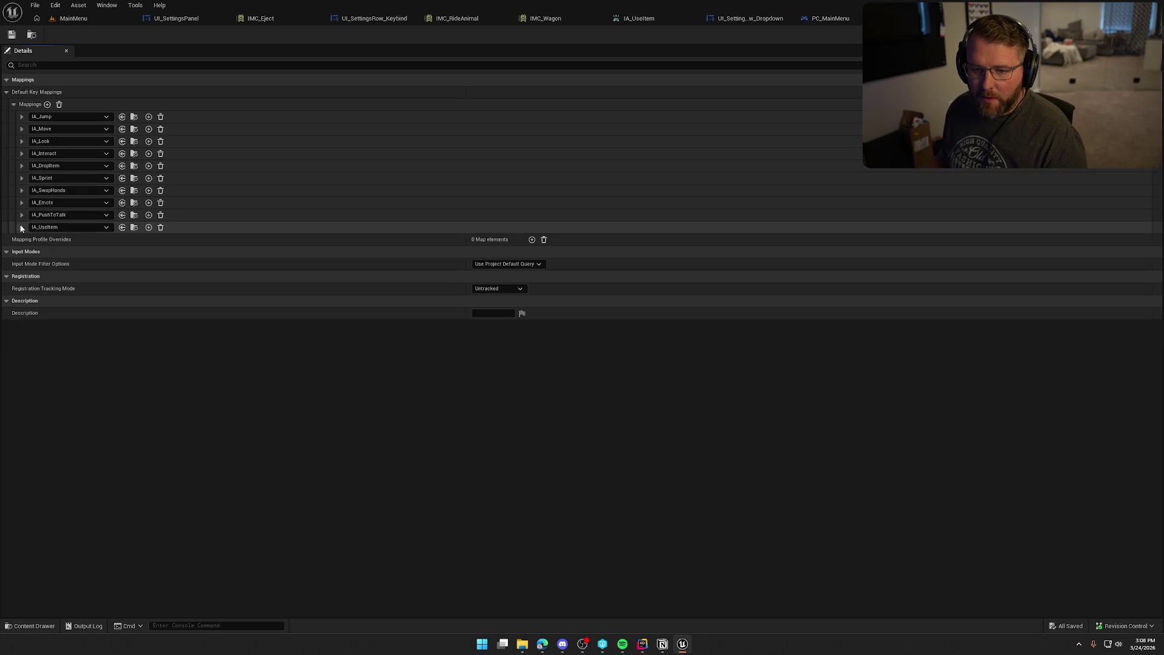
click(22, 227)
click(87, 228)
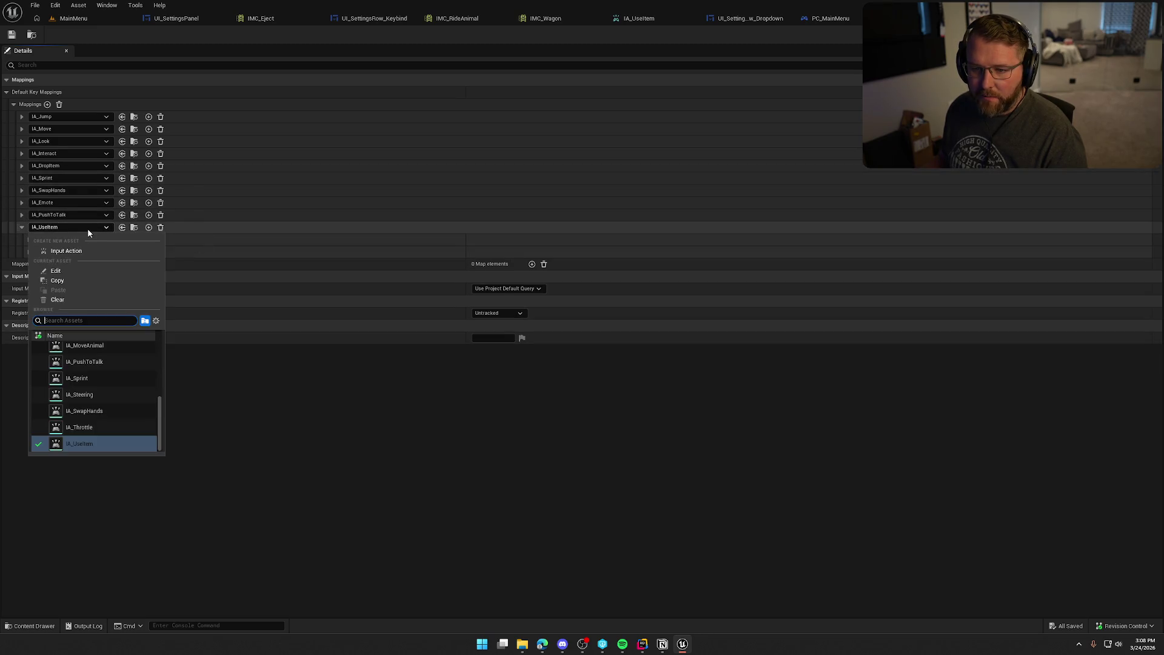
click(88, 228)
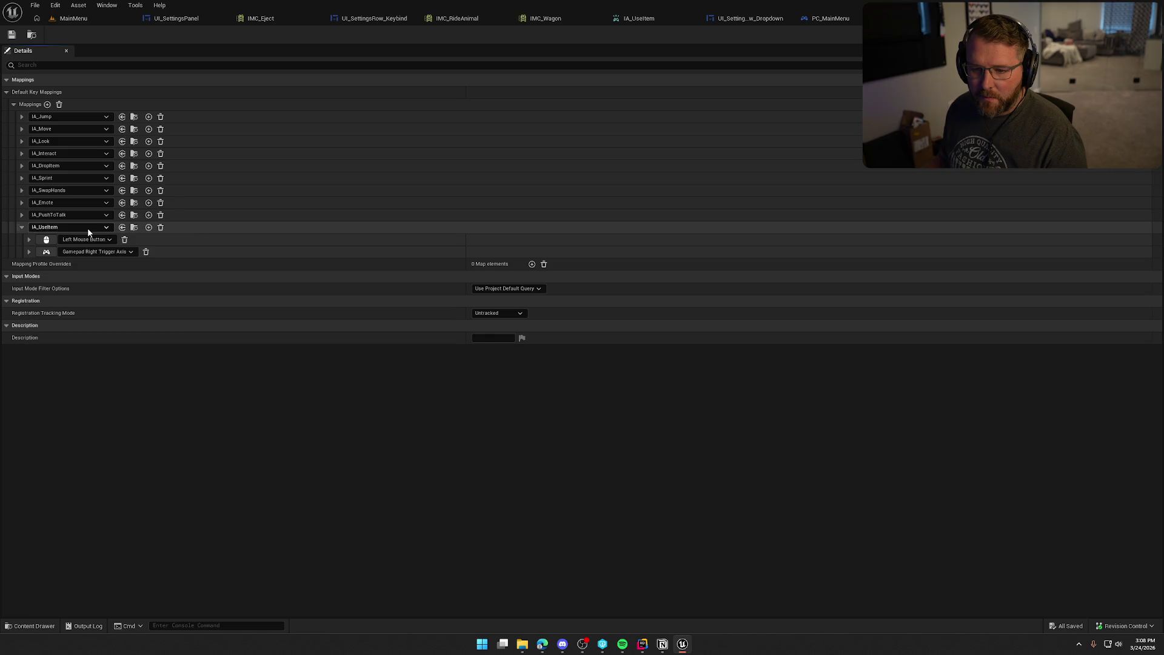
Step: Open the IA_UseItem input action asset, then go back to UI_SettingsPanel's Create Key Slots graph
click(136, 229)
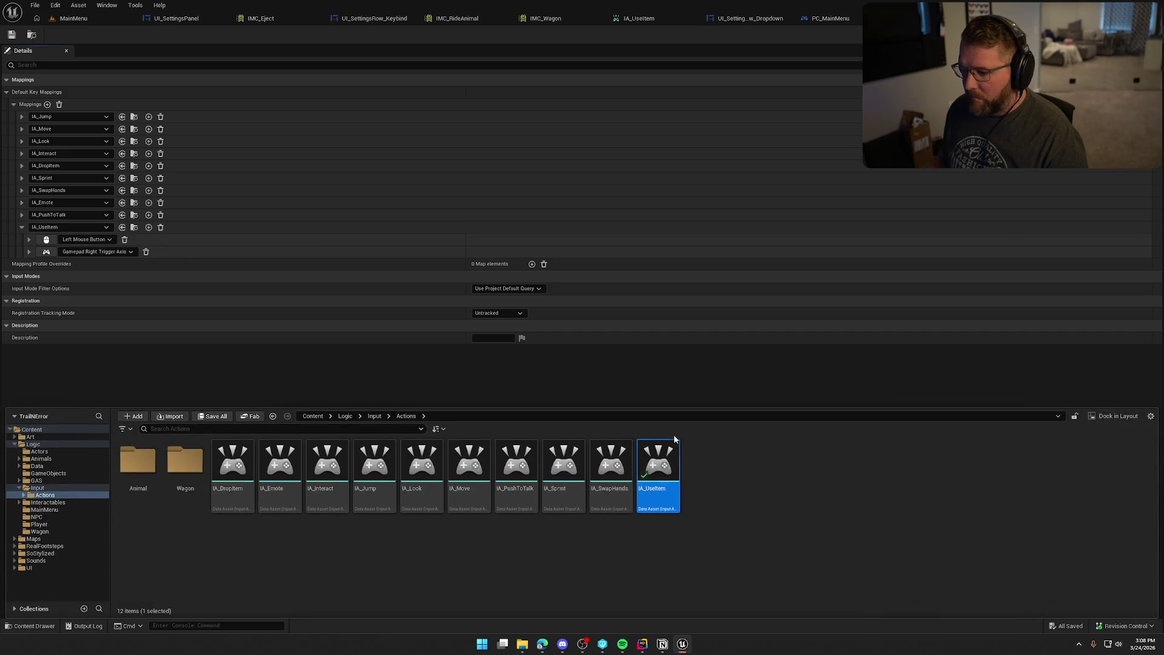
double_click(666, 469)
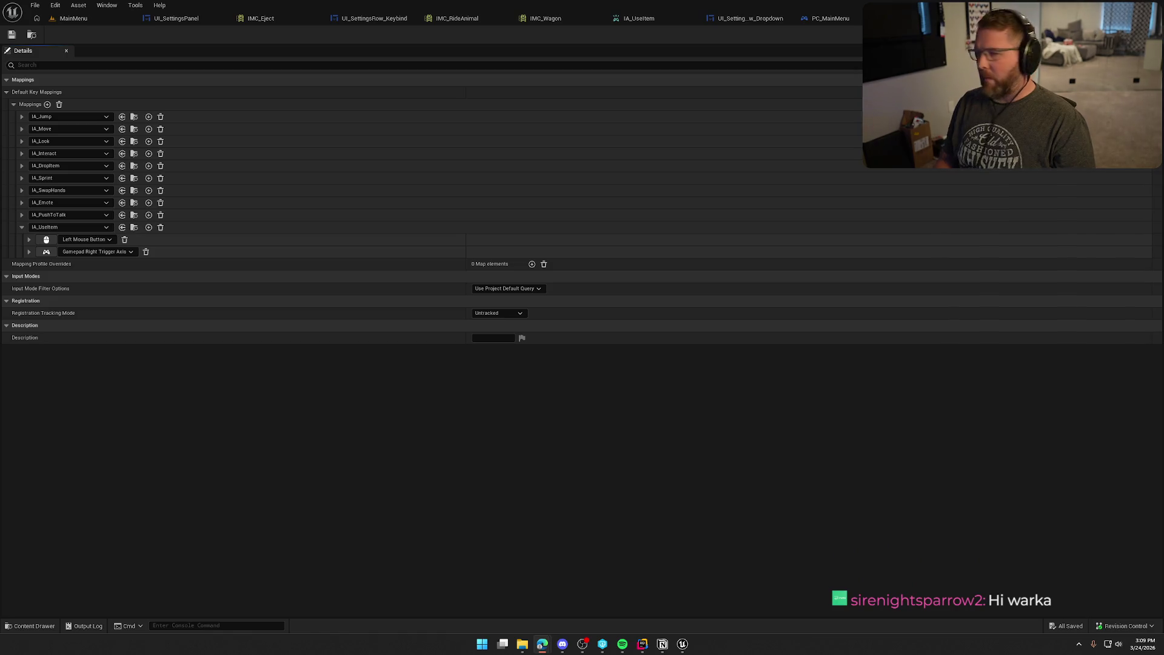
click(171, 18)
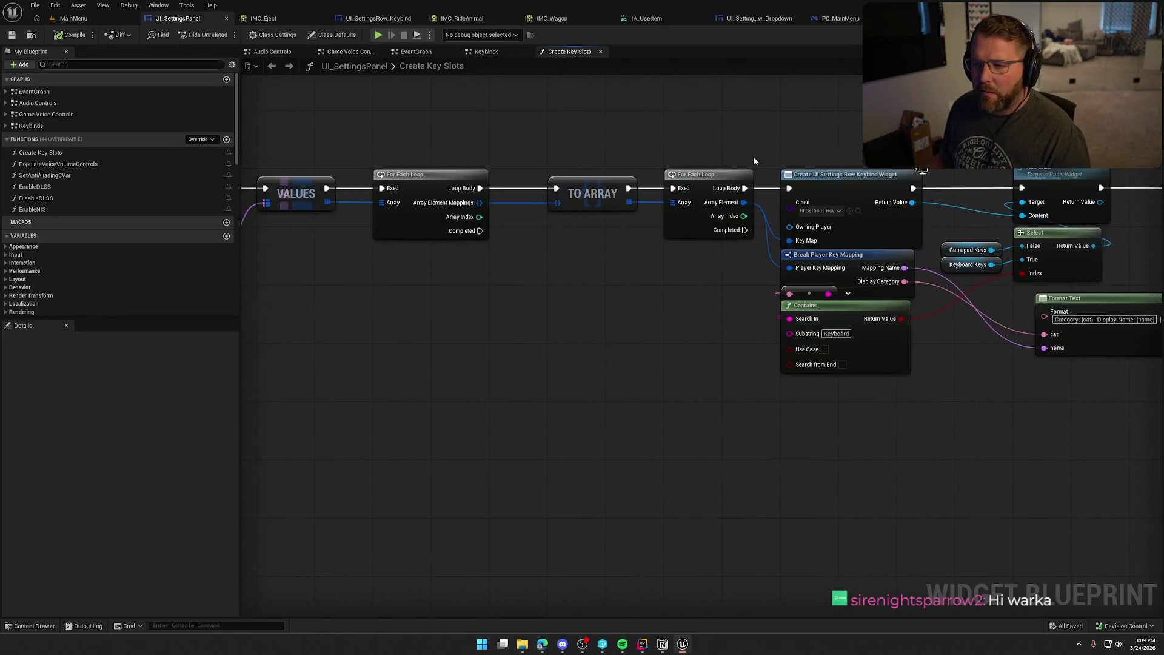
Step: Line up the four getter nodes, including Get Player Mapping Rows, in Create Key Slots
key(Home)
mouse_move(624, 331)
mouse_down()
mouse_move(545, 255)
mouse_move(527, 213)
mouse_move(418, 228)
mouse_move(439, 224)
mouse_up()
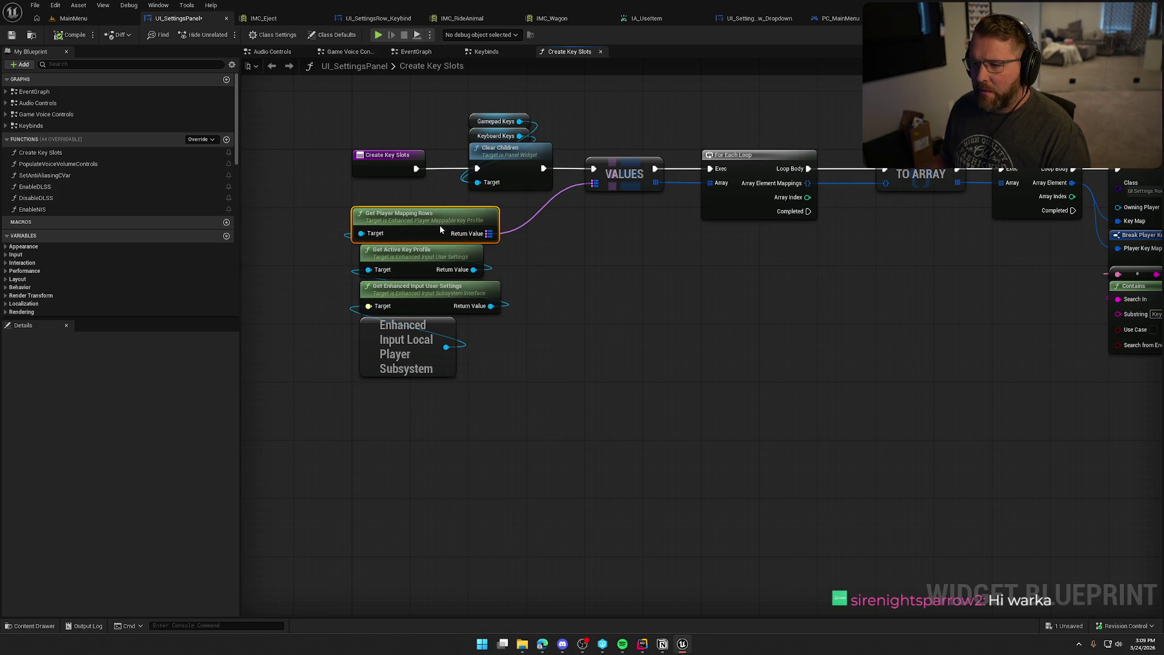
drag(509, 431, 381, 261)
click(581, 416)
Step: Snip a screenshot of the aligned getter nodes and switch to Rider
key(super+shift+s)
drag(332, 195, 537, 383)
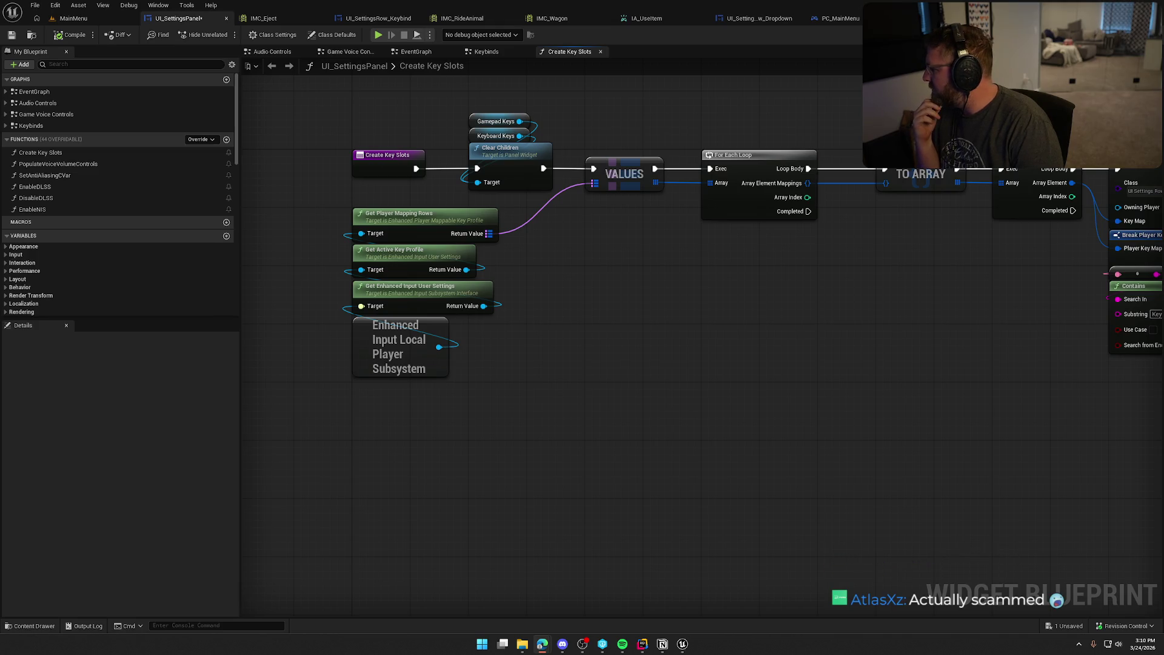
key(alt+Tab)
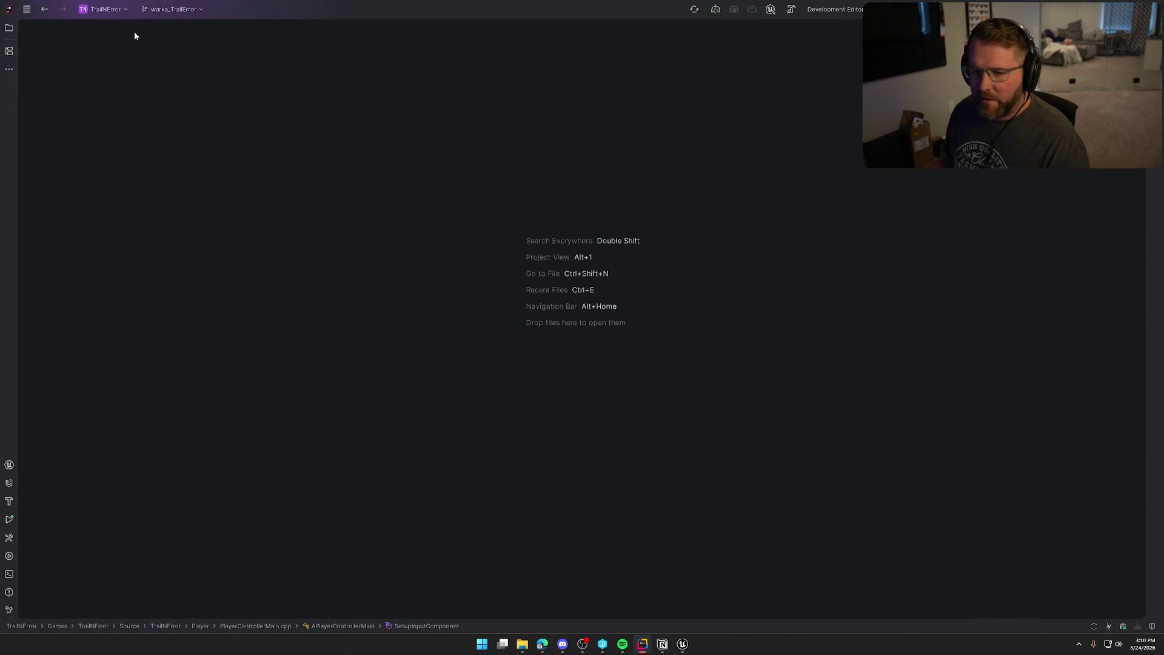
Step: Search DefaultGame.ini, DefaultEngine.ini and DefaultInput.ini in Config for 'UseItem'
click(9, 28)
click(53, 100)
double_click(100, 143)
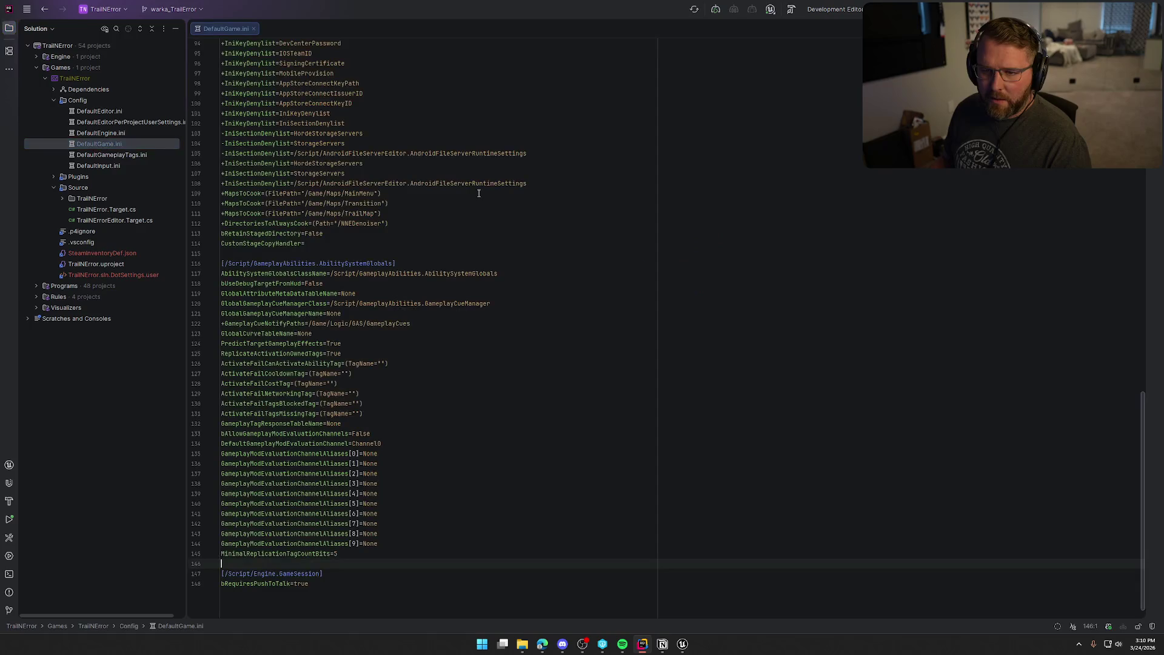
key(ctrl+f)
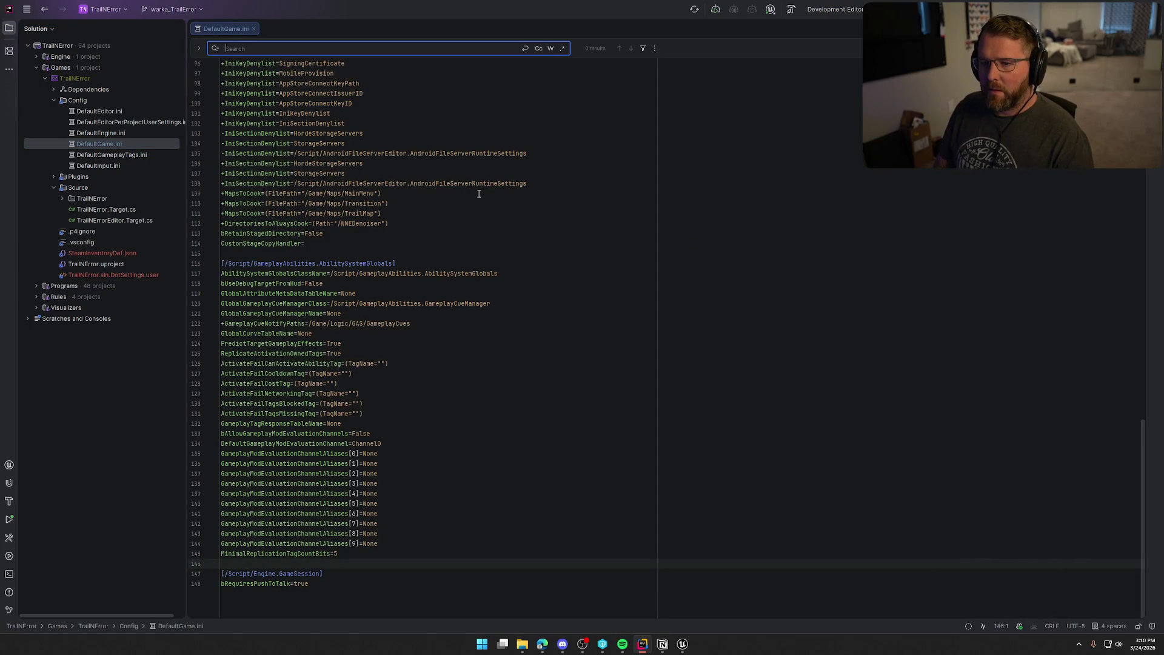
text(UseItem)
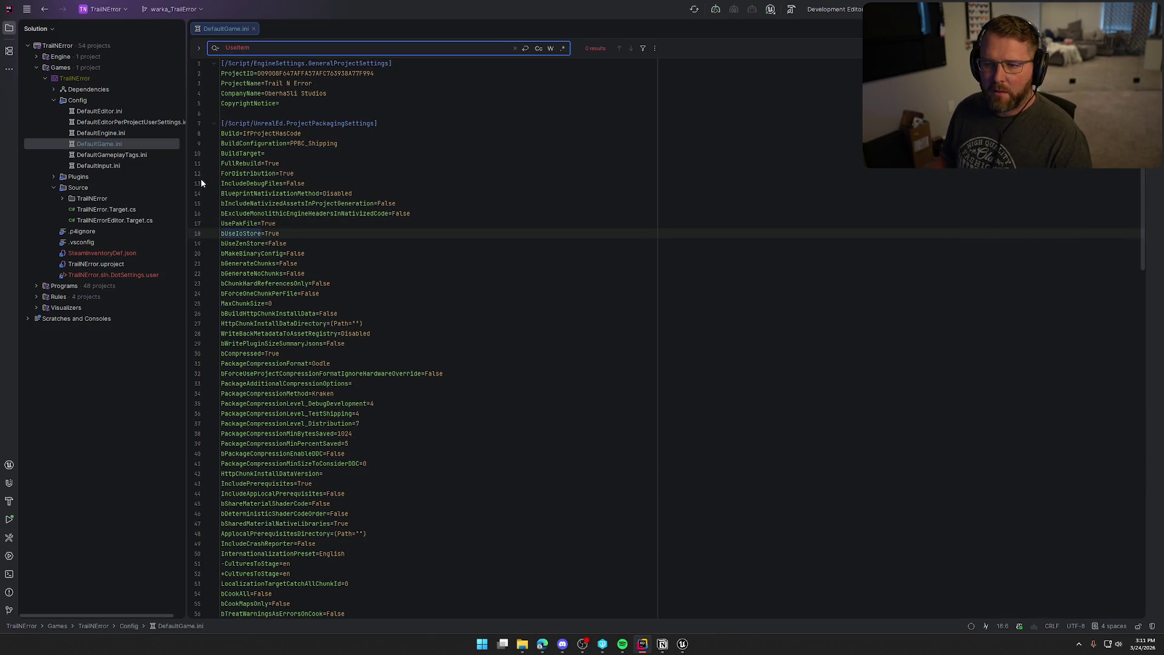
double_click(97, 133)
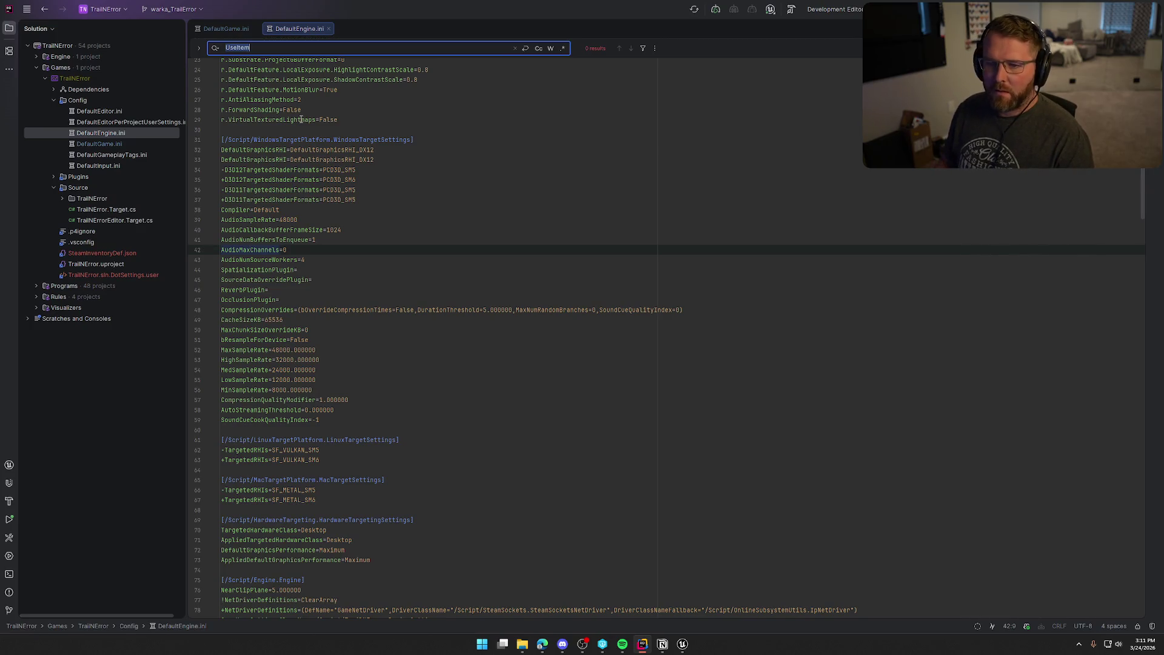
double_click(94, 165)
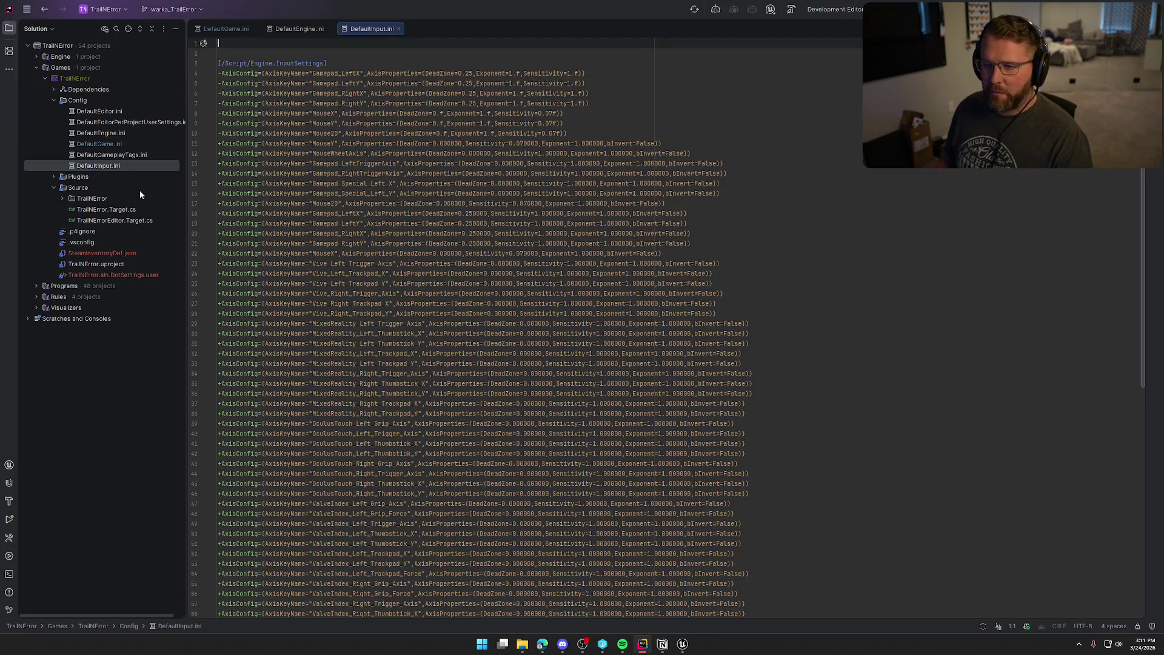
key(ctrl+f)
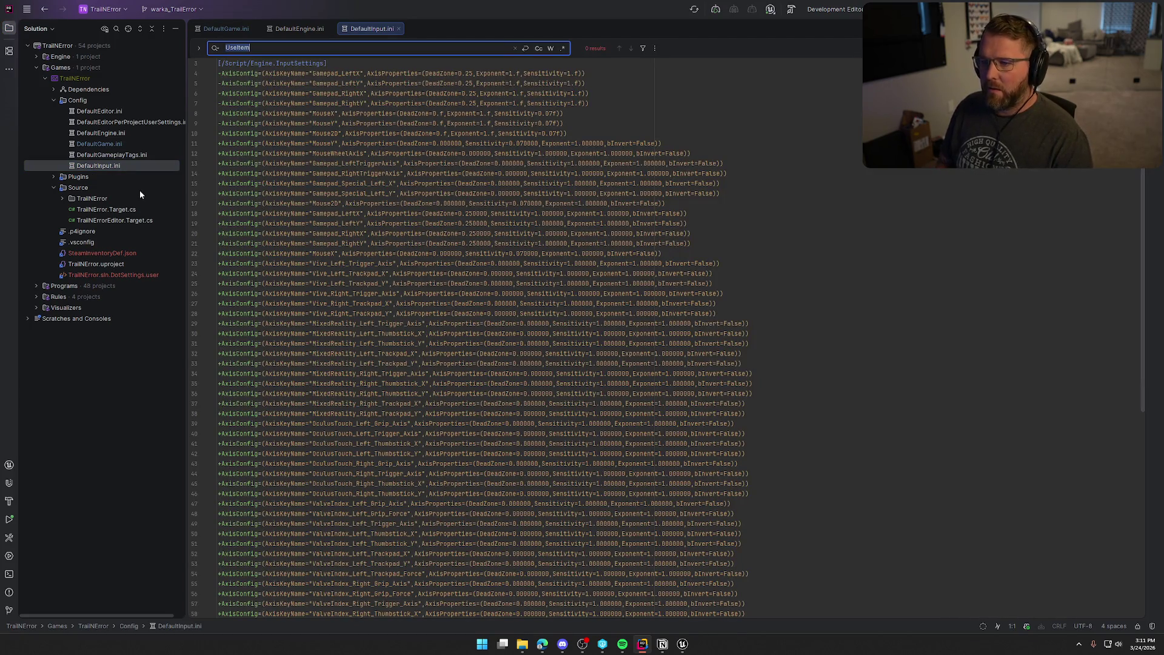
scroll(535, 270, down, 10)
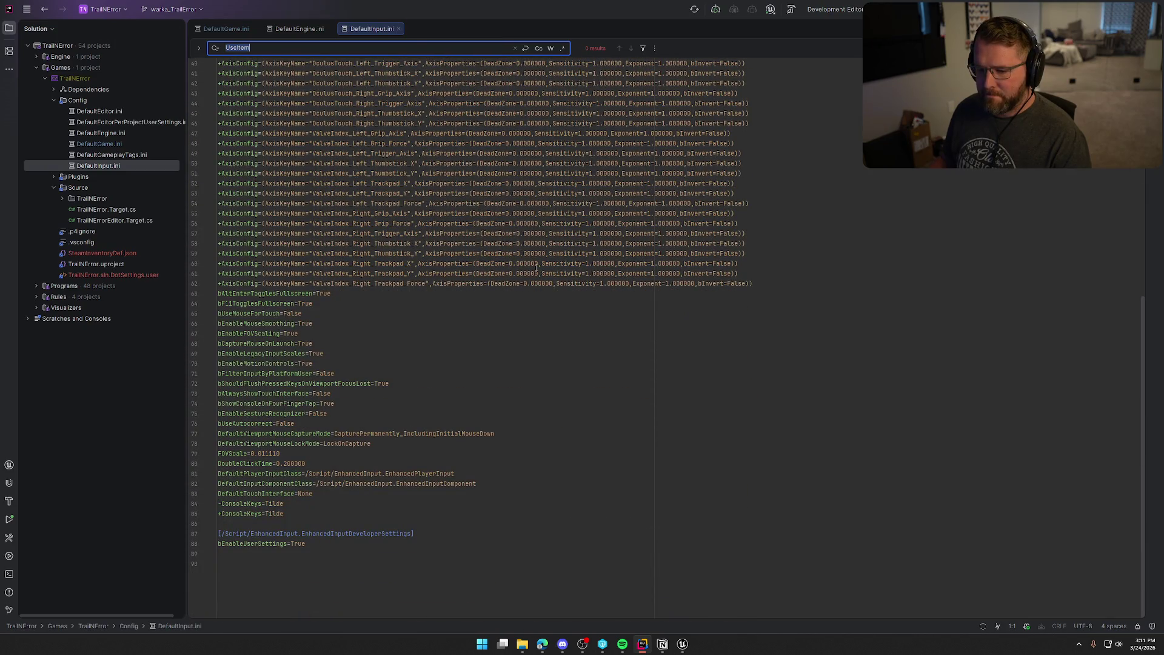
scroll(536, 267, up, 10)
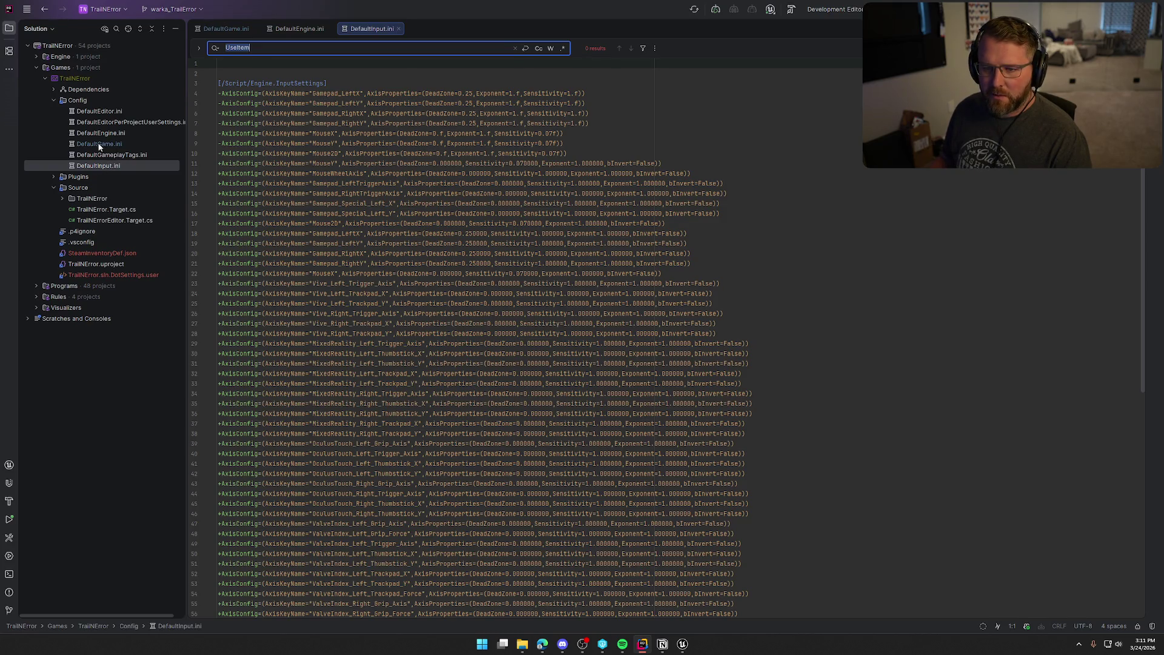
Step: Search DefaultEditor.ini for 'UseItem', then close all four ini tabs and collapse Config
double_click(99, 112)
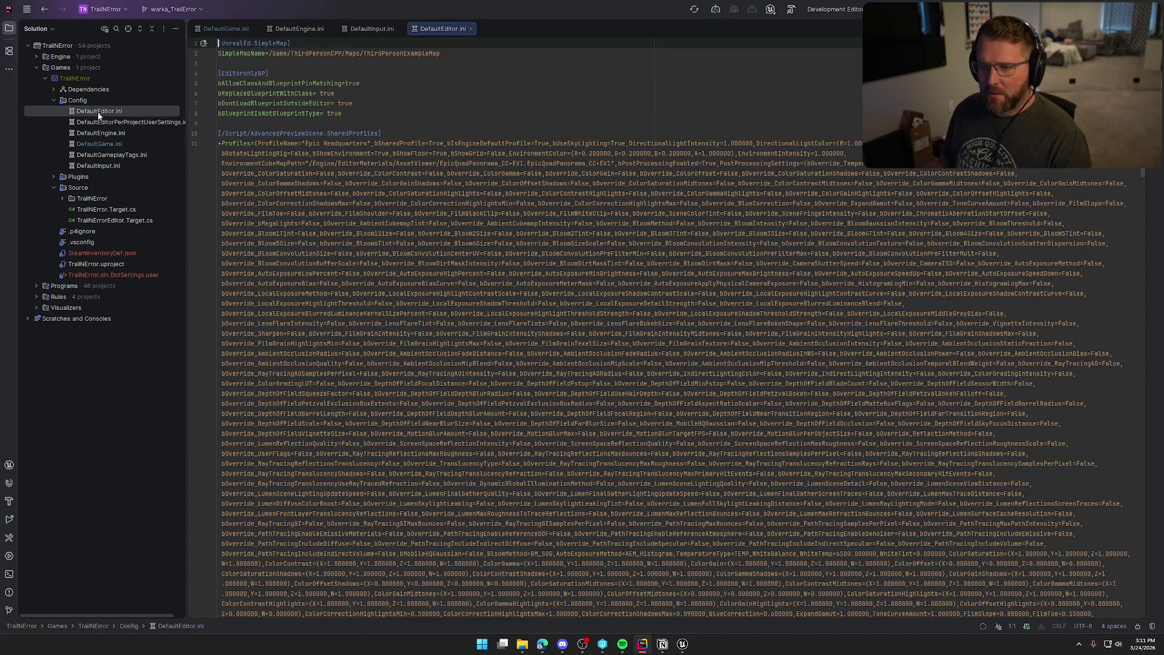
key(ctrl+f)
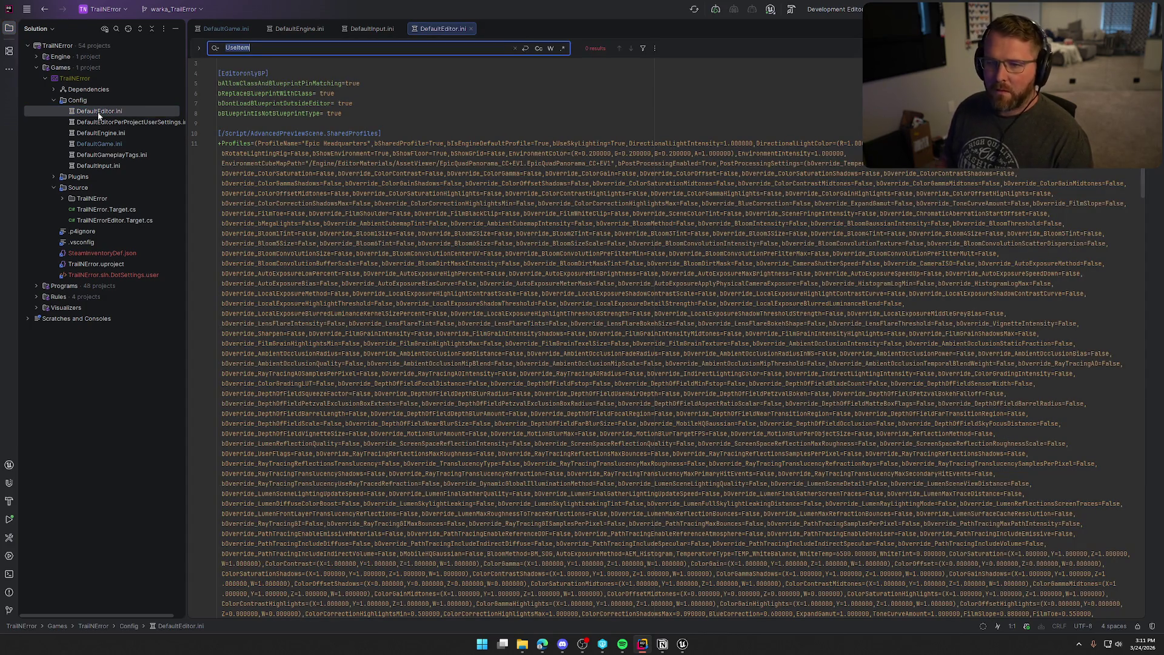
click(471, 28)
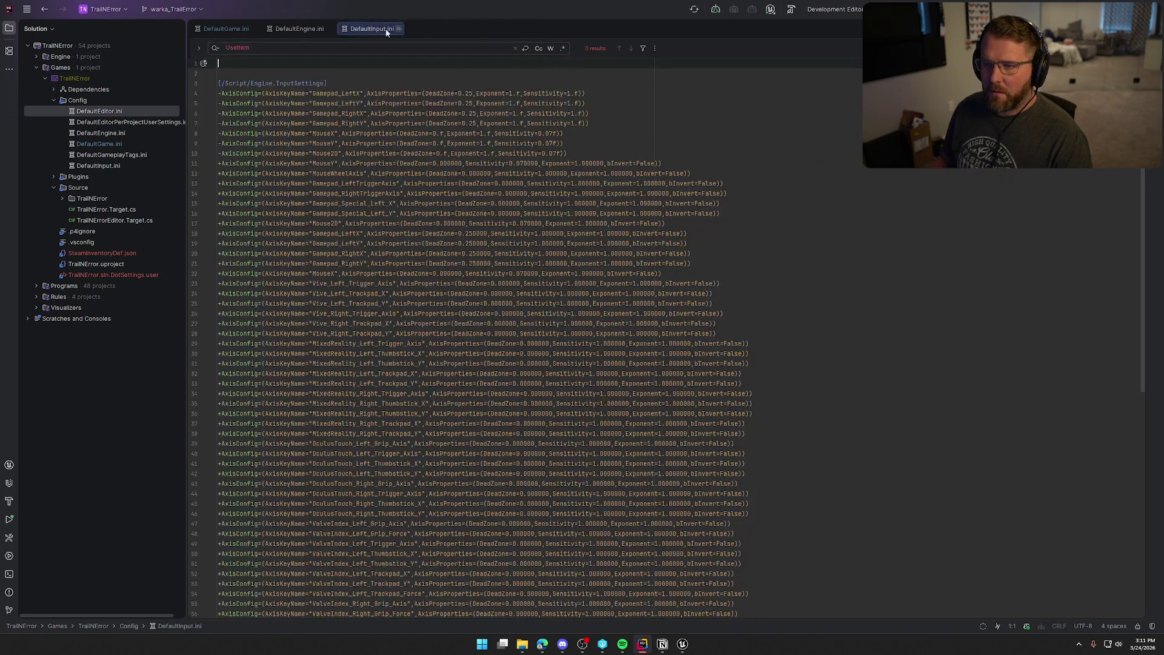
click(399, 28)
click(328, 29)
click(253, 28)
click(54, 100)
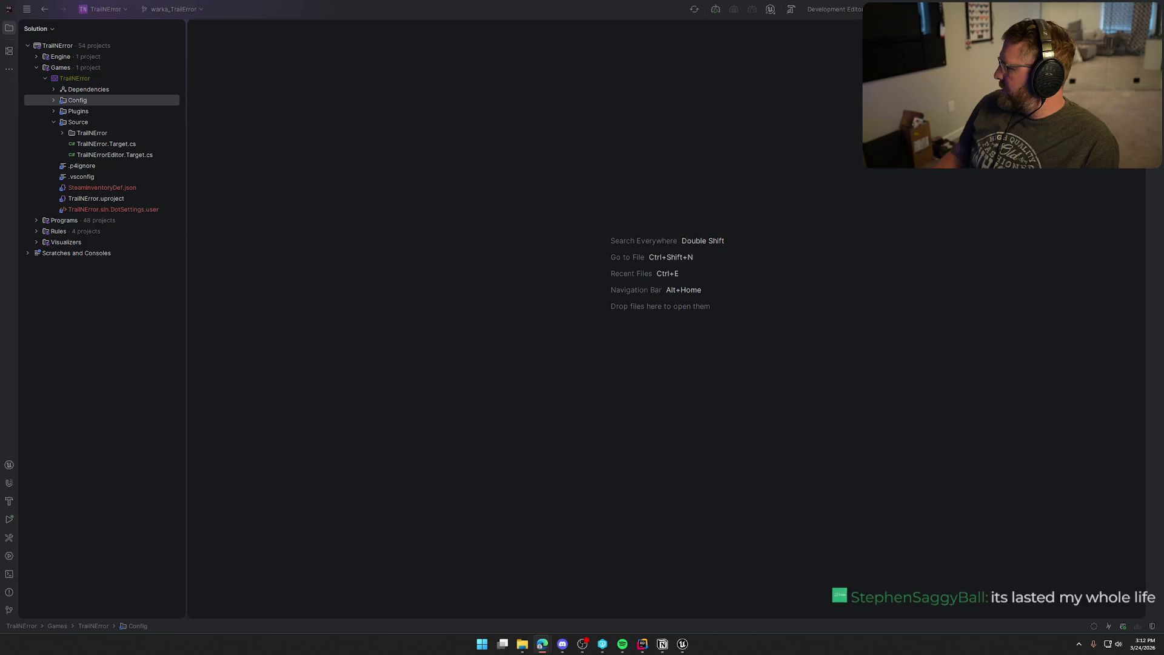
Step: Bring Unreal Editor with UI_SettingsPanel's Create Key Slots graph back in front of Rider
click(682, 644)
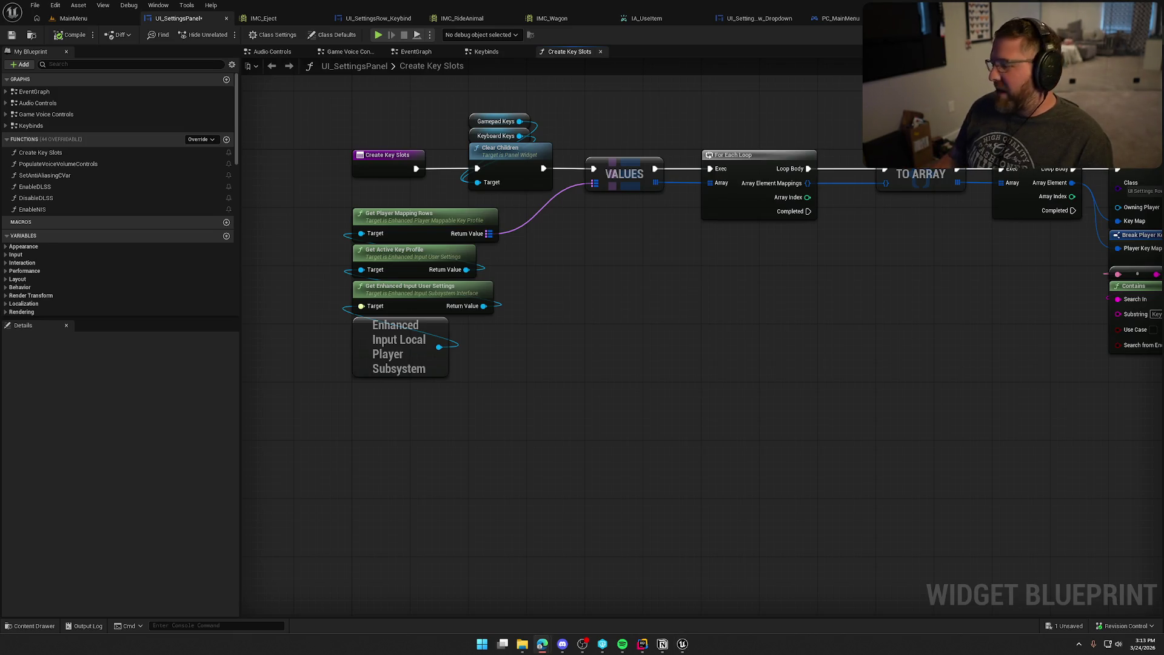
Step: Add a Reset All Player Keys in Row node from the user settings, then delete it
click(563, 335)
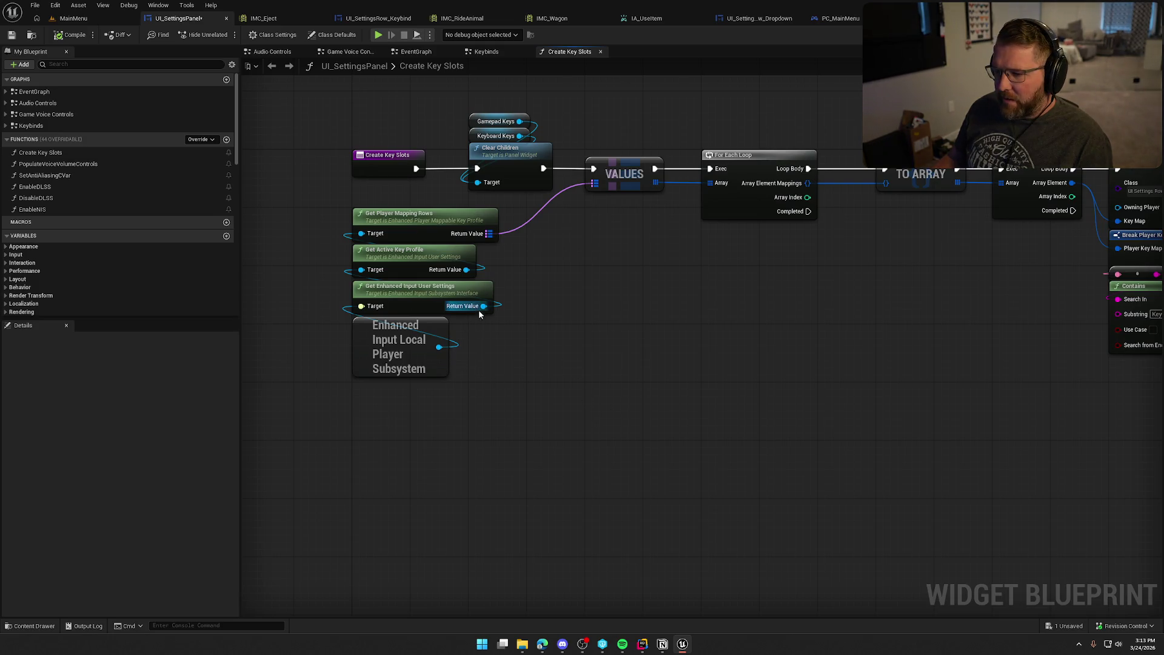
drag(483, 307, 556, 338)
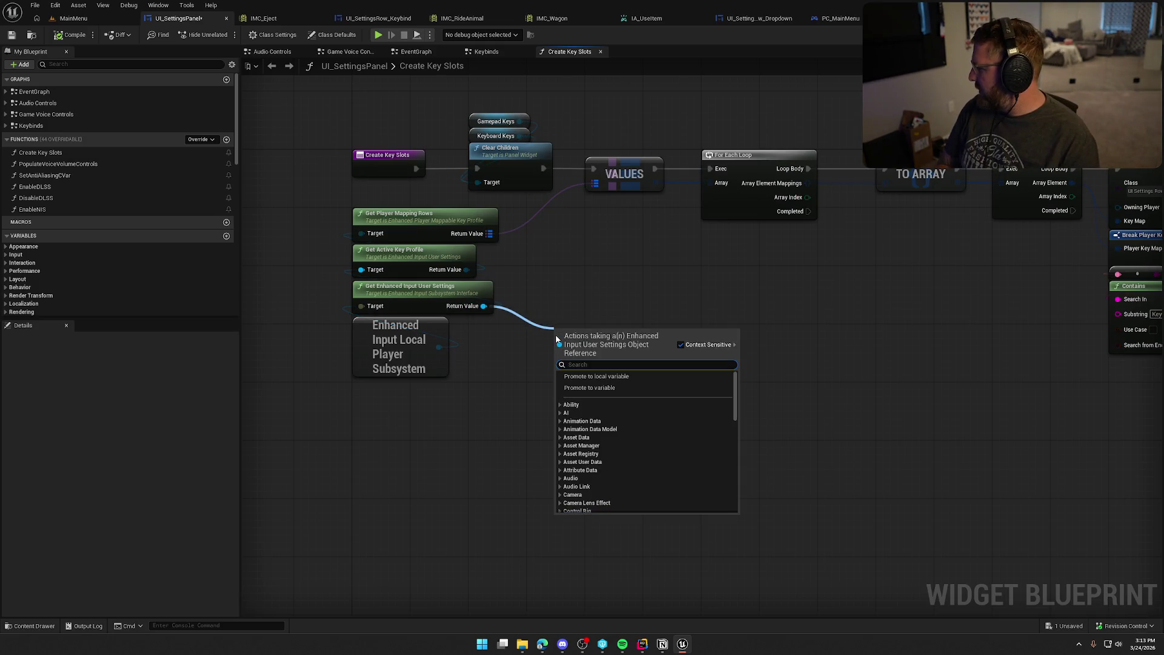
text(reset)
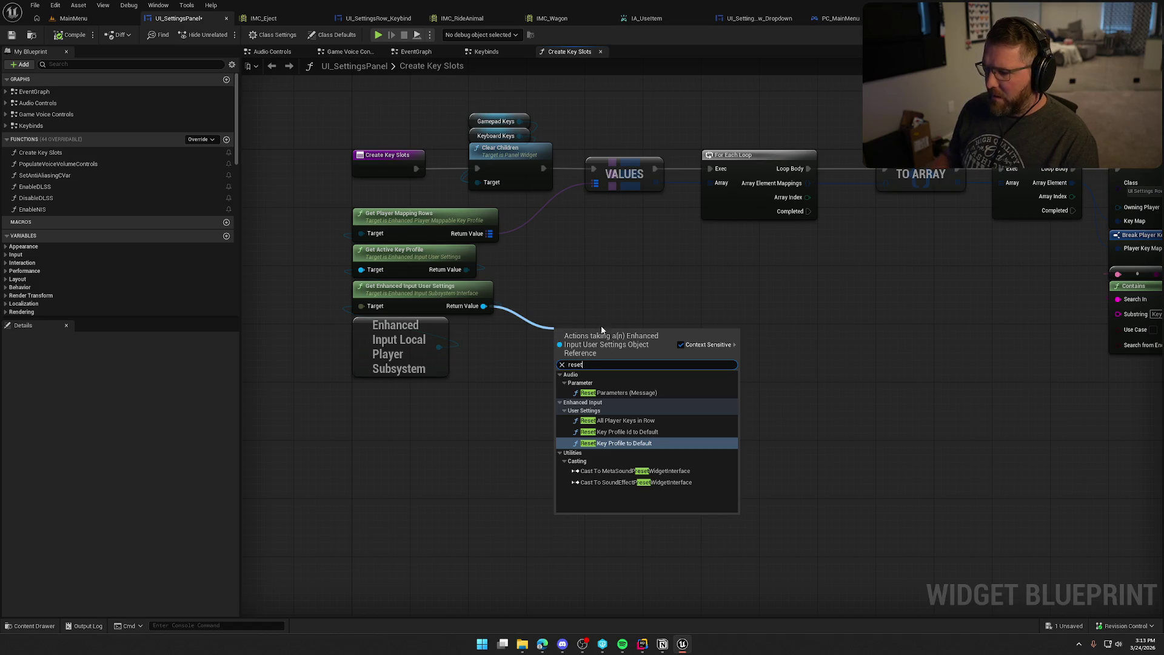
click(624, 420)
drag(621, 349, 628, 283)
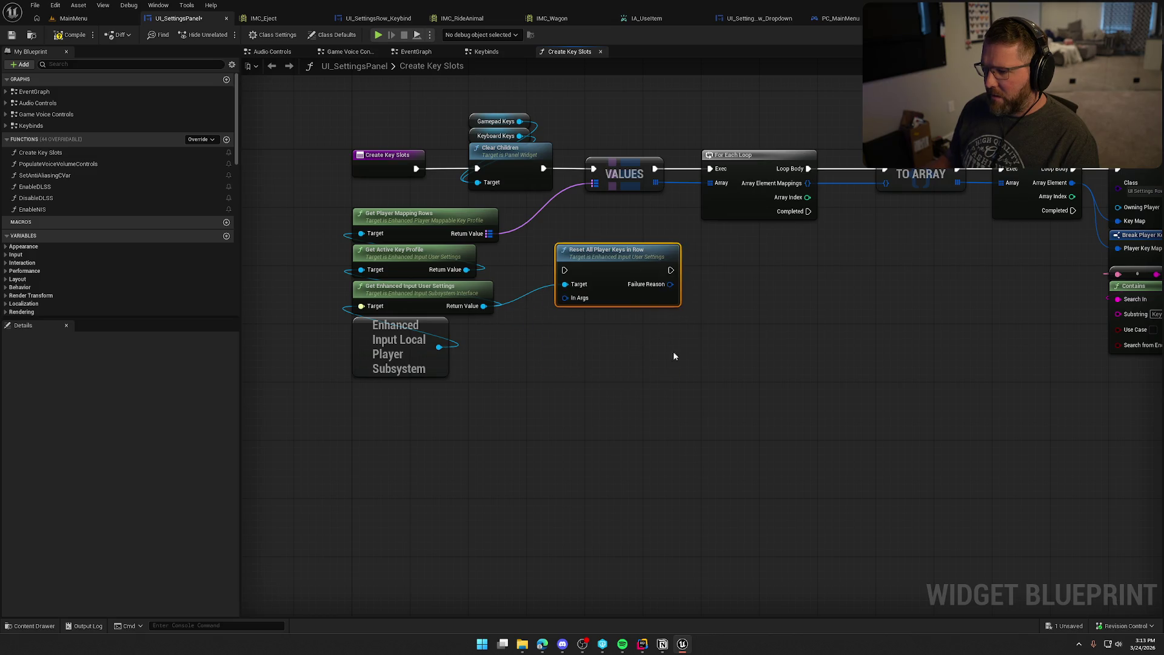
key(Delete)
Step: Search user-settings actions for 'build' without adding a node, then compile and save the blueprint
drag(483, 306, 540, 303)
text(unre)
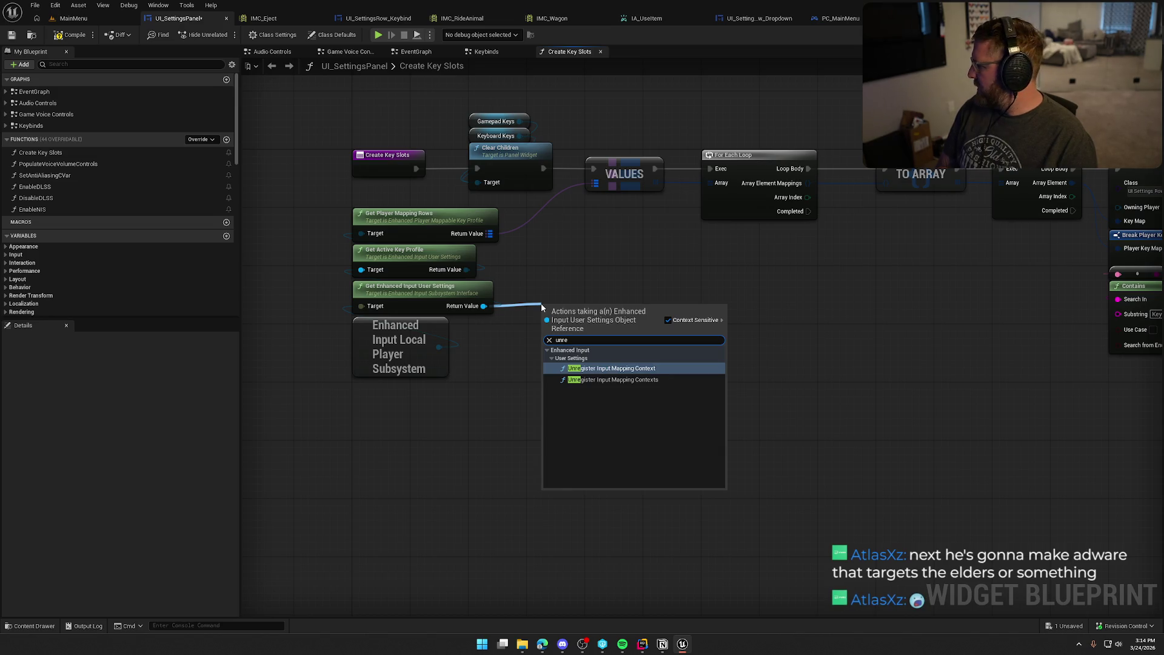
key(BackSpace)
key(BackSpace)
key(BackSpace)
text(re)
key(BackSpace)
key(BackSpace)
text(build)
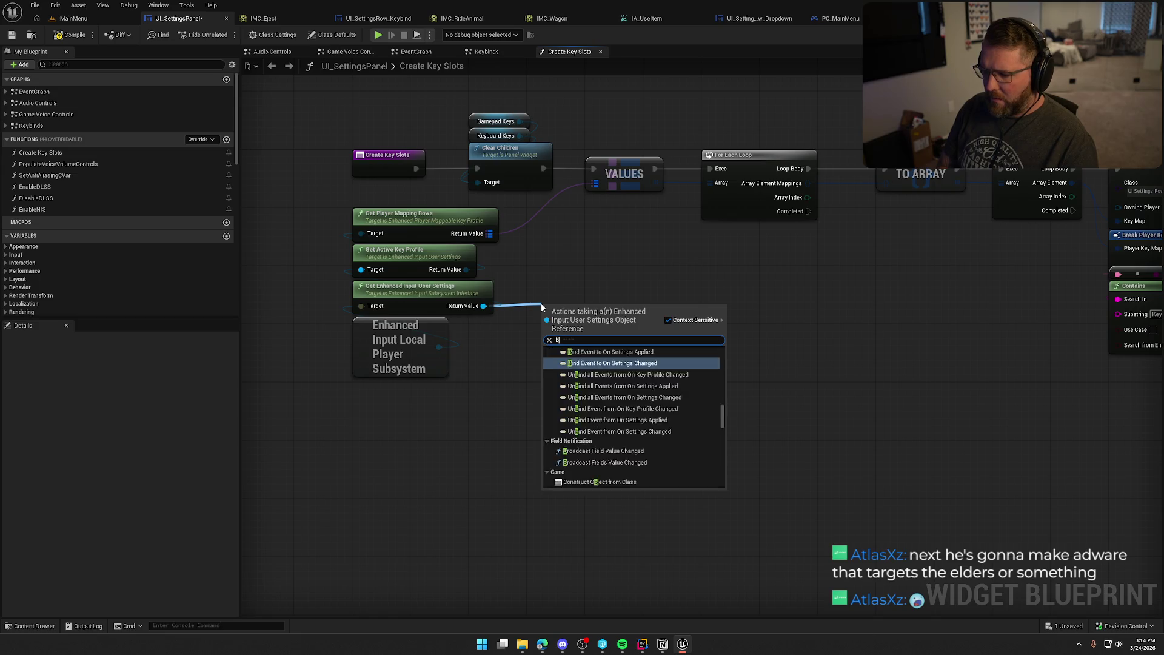
key(Escape)
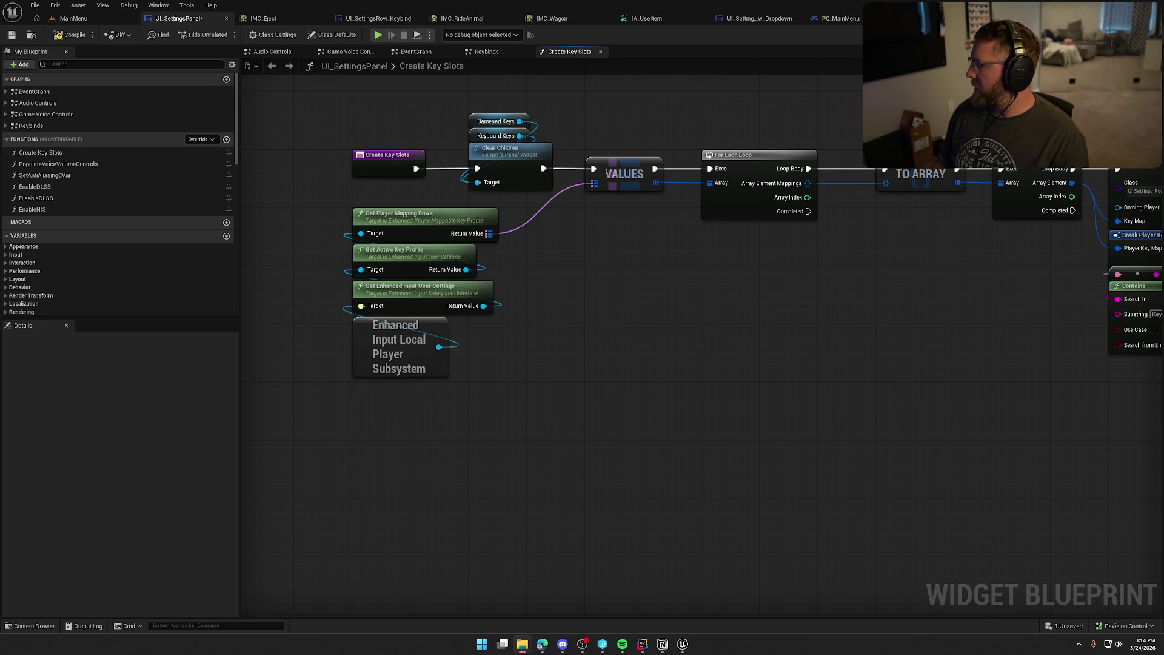
click(64, 35)
click(73, 19)
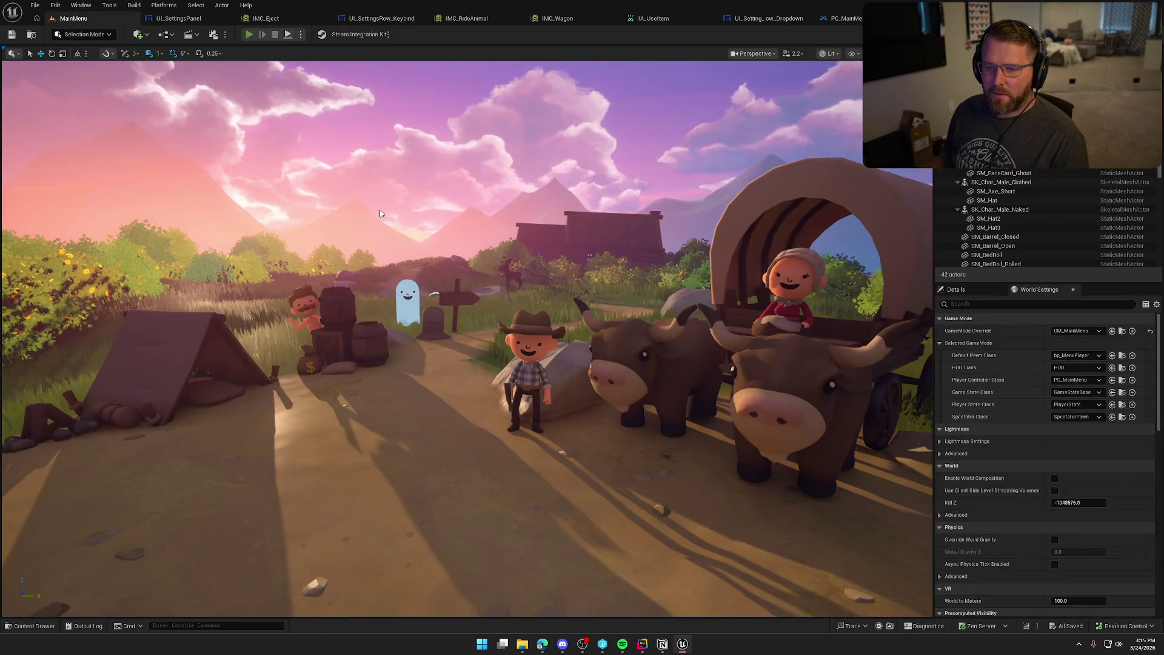
key(alt+p)
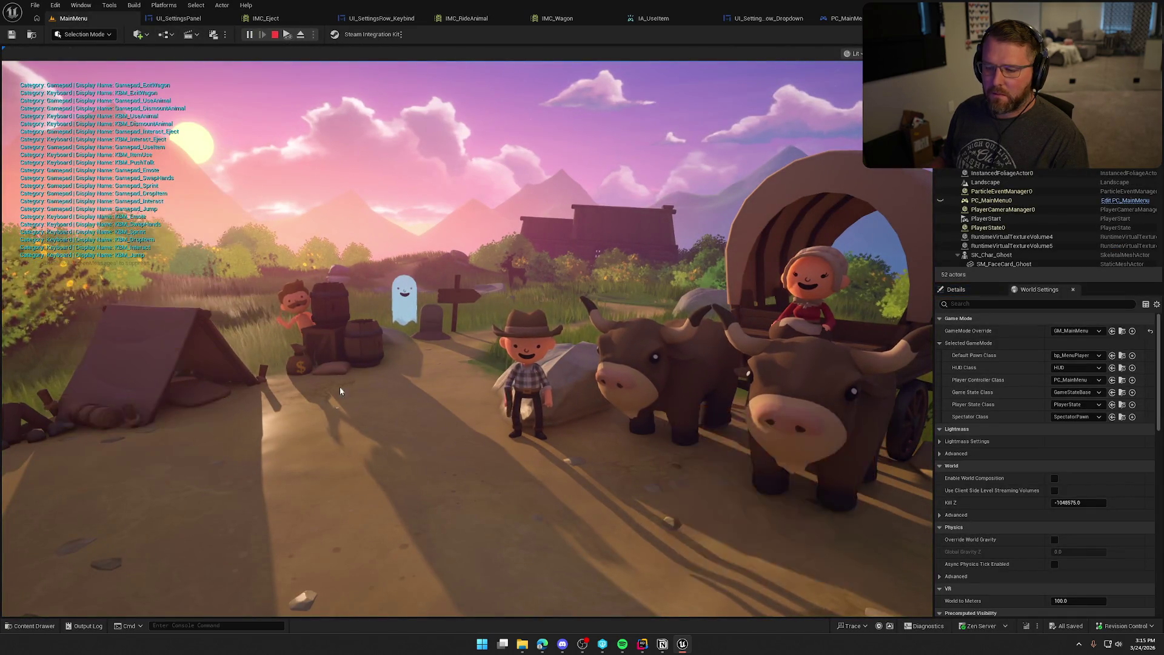
click(630, 106)
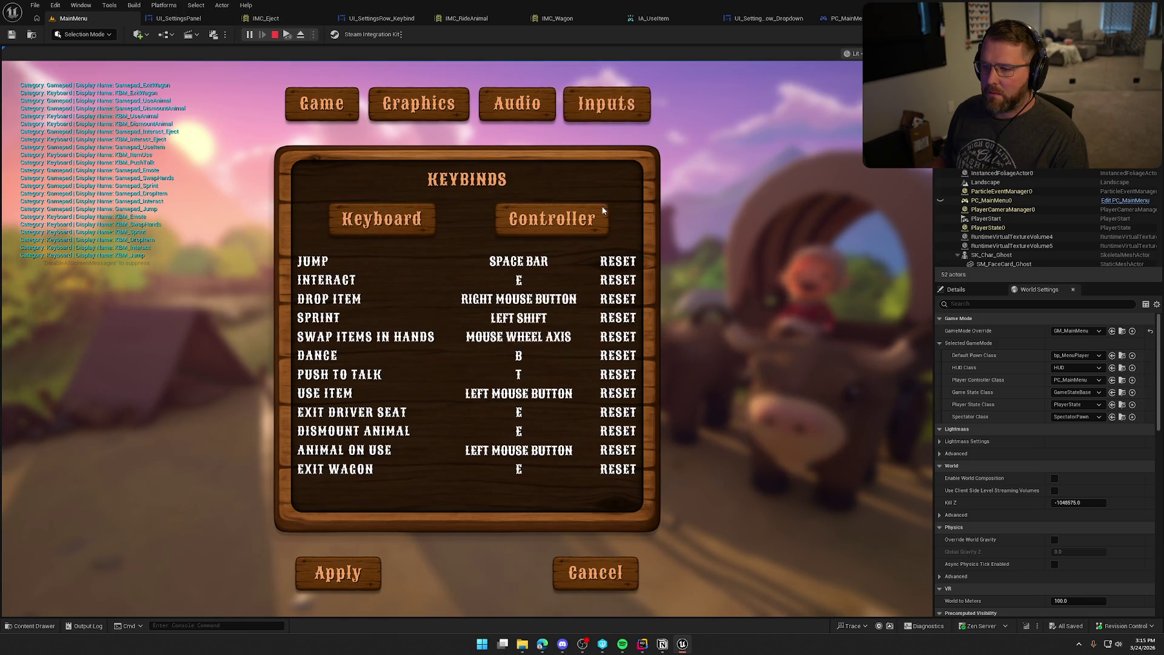
click(562, 224)
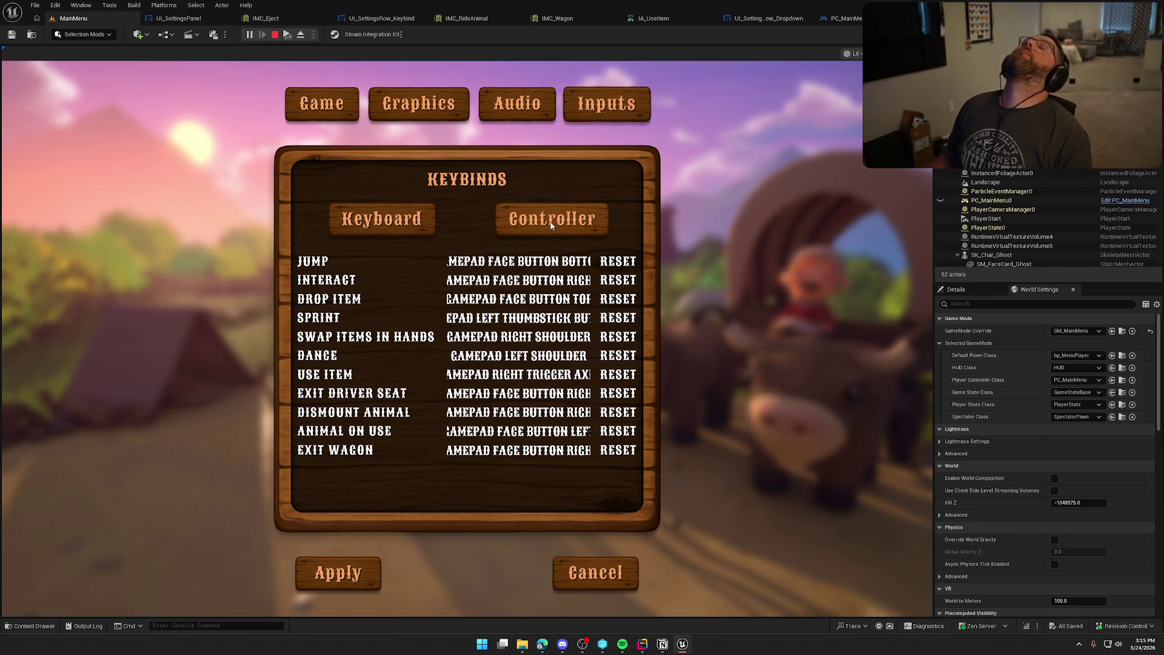
click(392, 228)
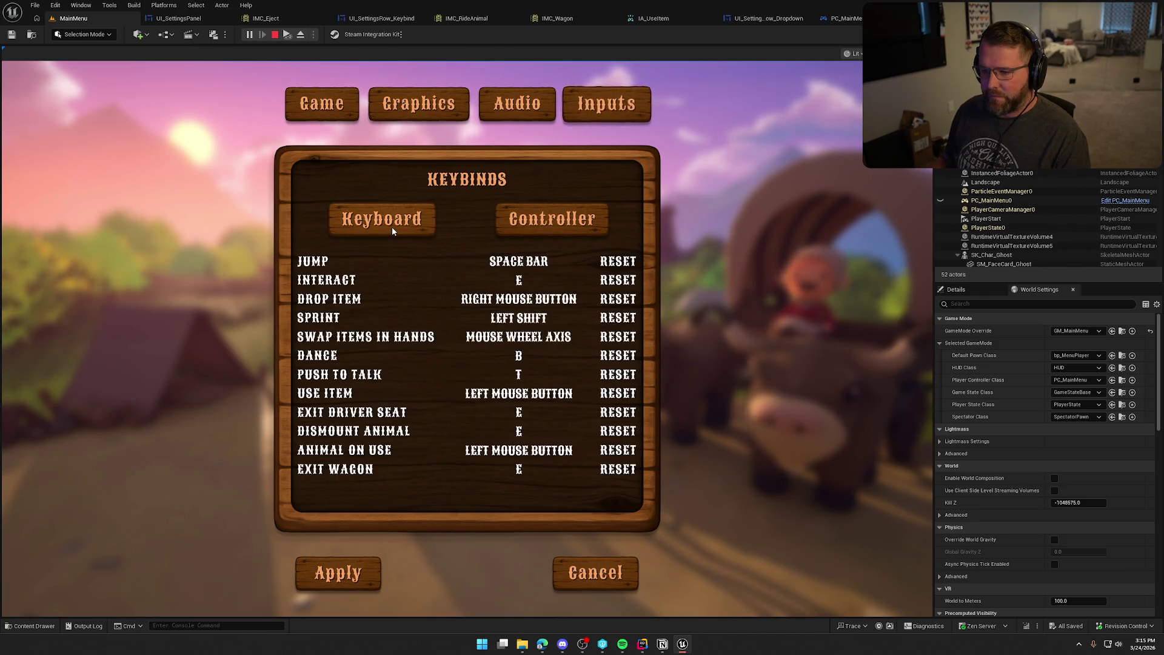
click(563, 227)
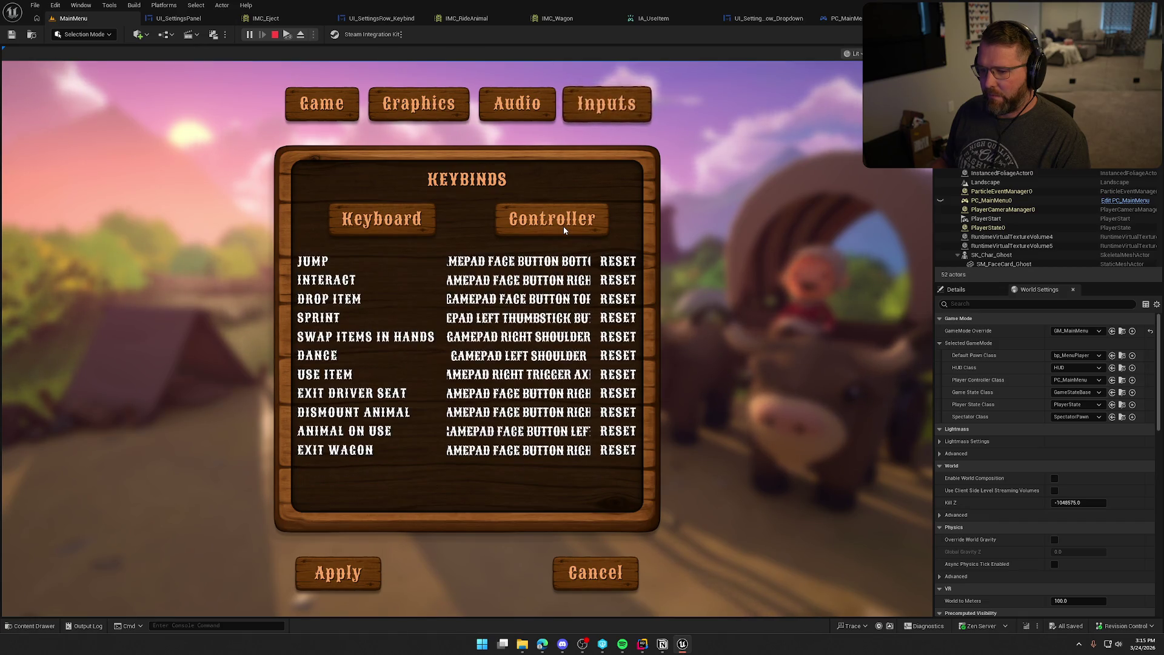
click(401, 218)
key(Escape)
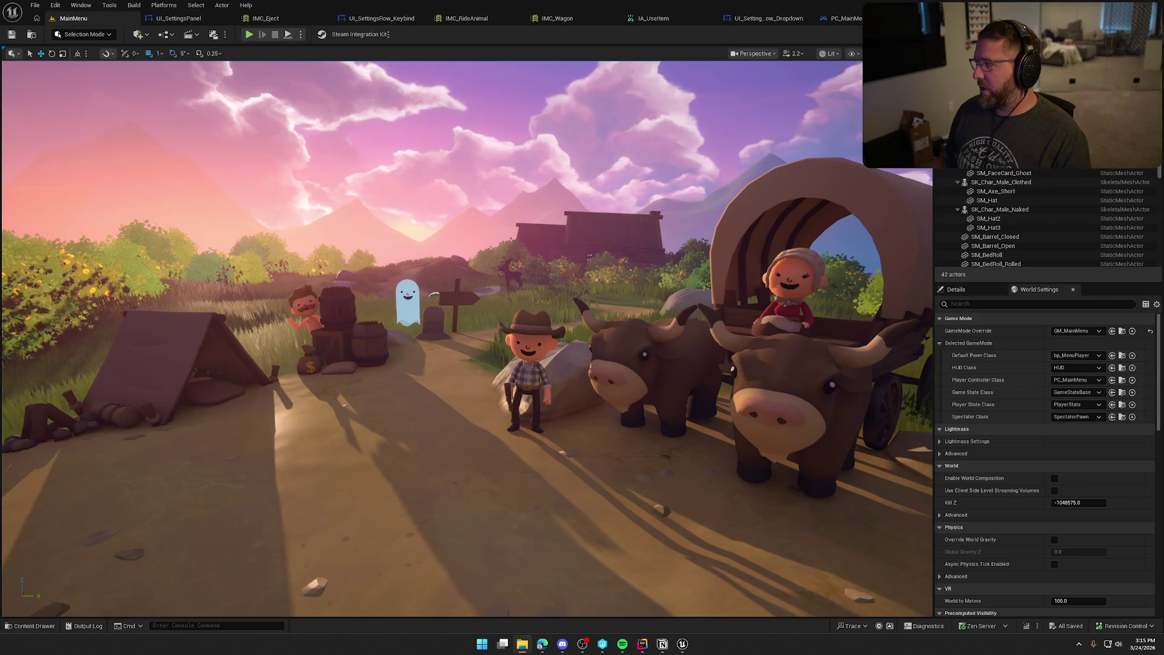
click(522, 643)
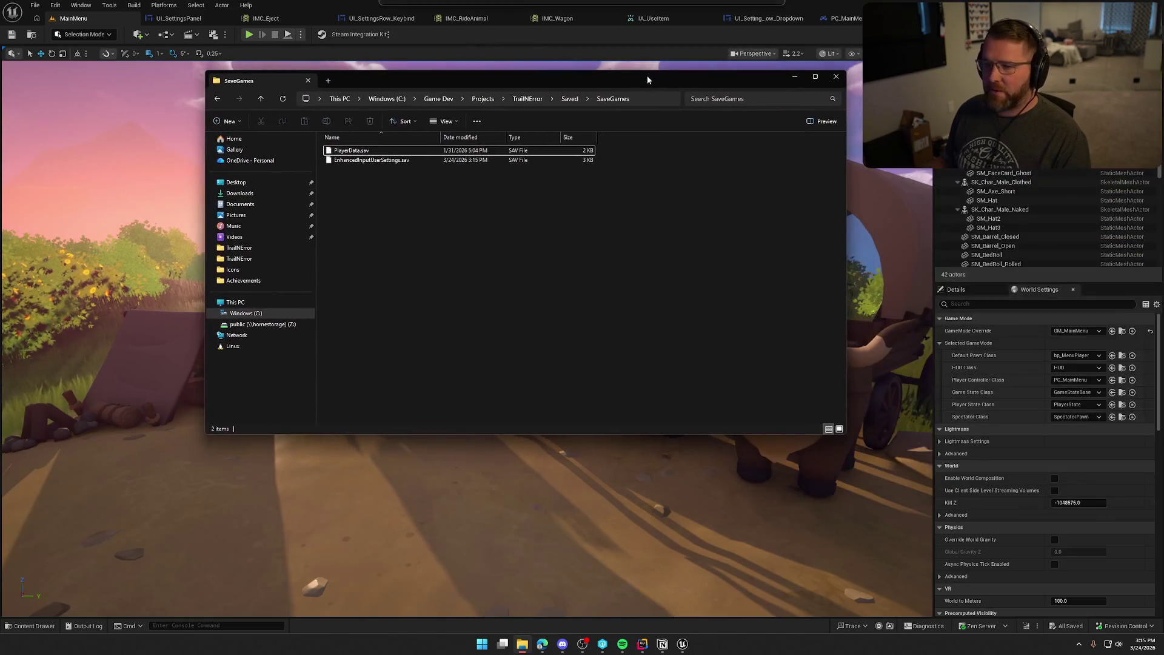
Step: Select EnhancedInputUserSettings.sav, move Explorer aside, then briefly run and stop the main menu
click(343, 163)
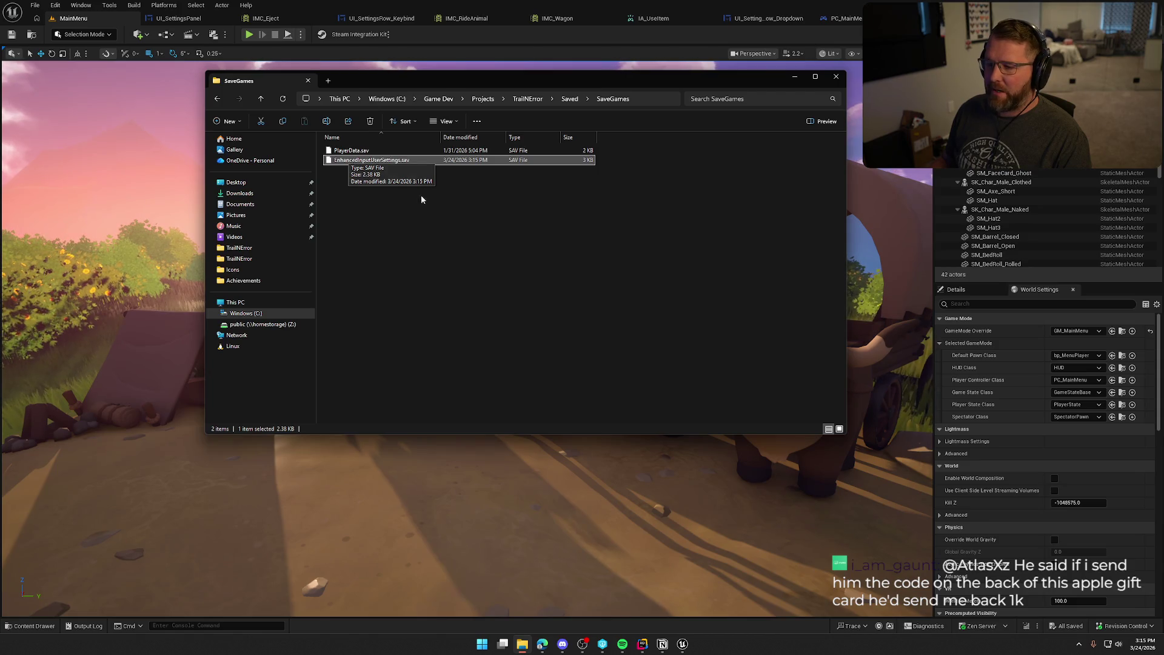
drag(366, 81, 1163, 115)
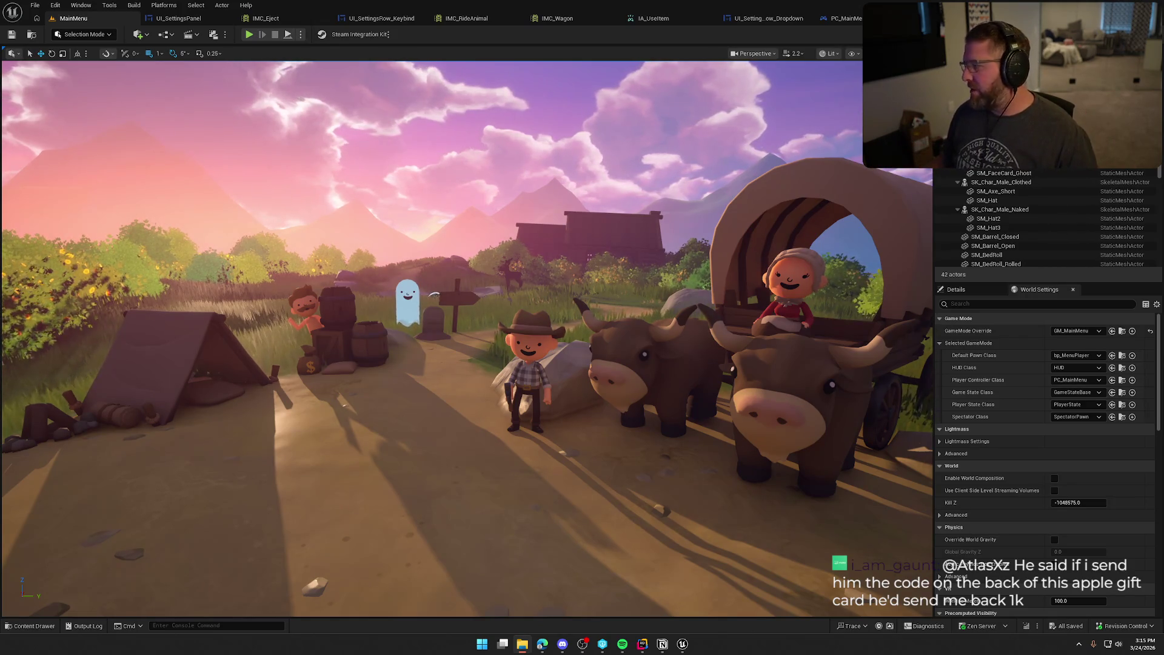
click(250, 35)
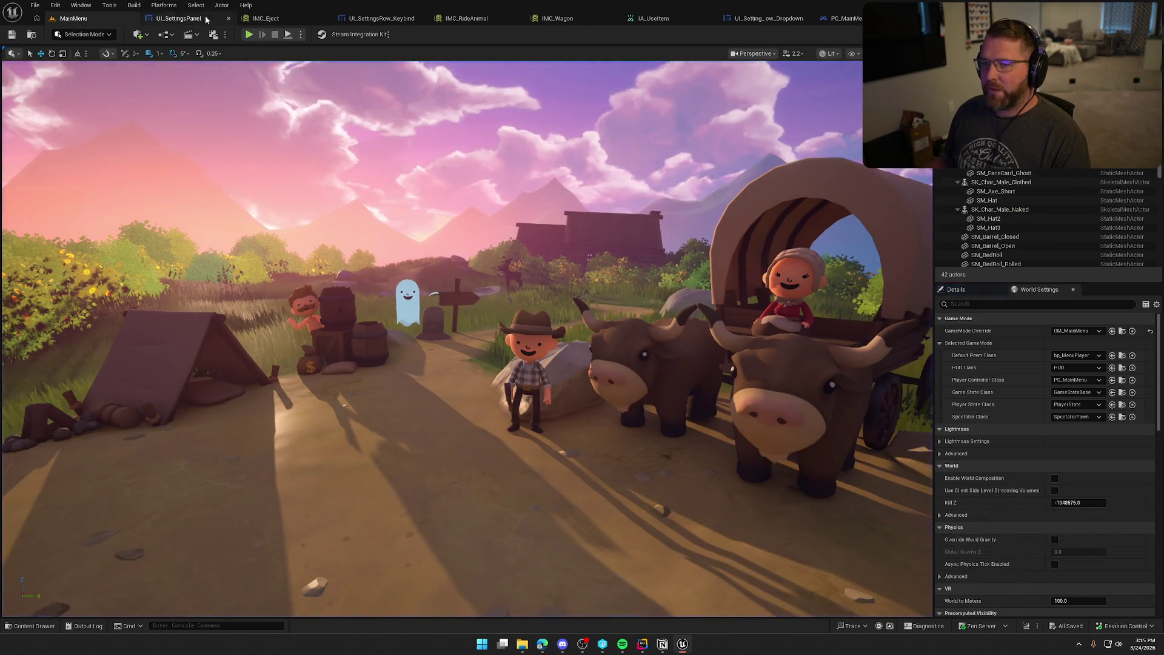
click(185, 22)
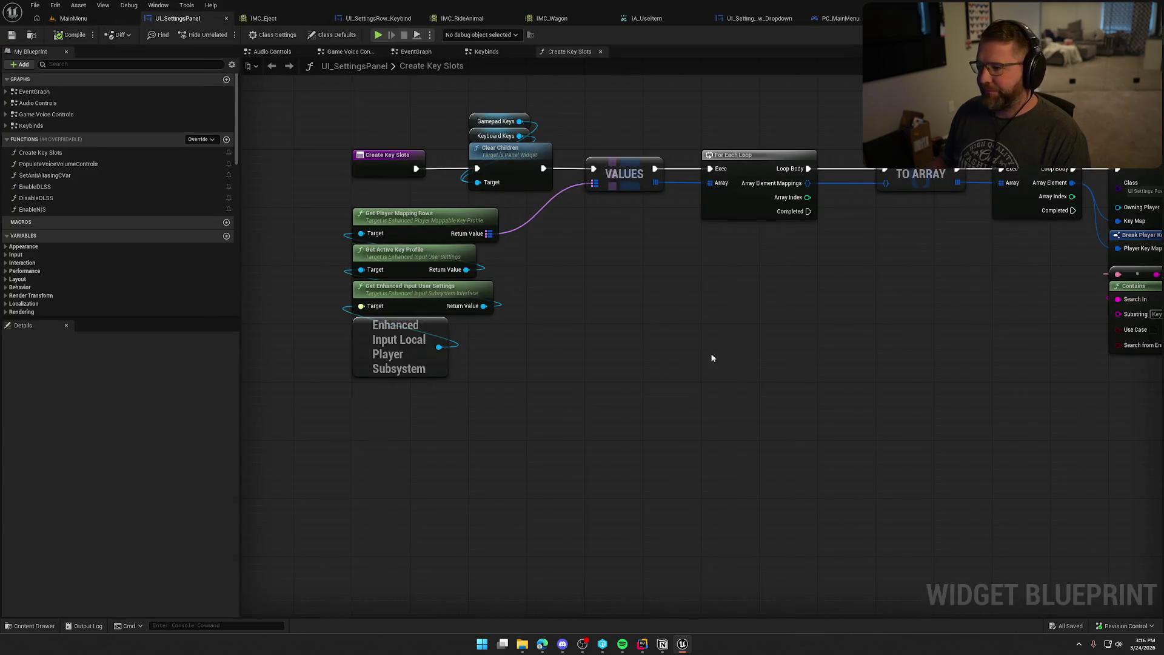
Step: Delete the Format Text and Print String debug nodes, hide the Mapping Name pin, and compile
drag(884, 122, 778, 330)
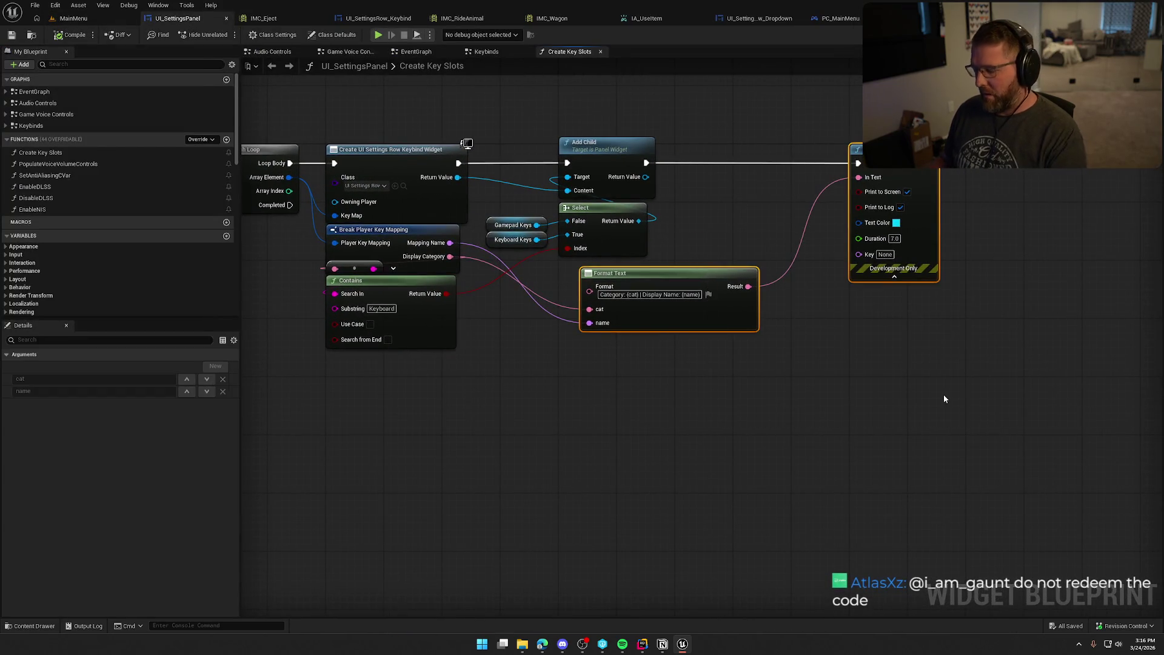
key(Delete)
click(397, 236)
click(169, 501)
click(420, 425)
drag(420, 425, 735, 466)
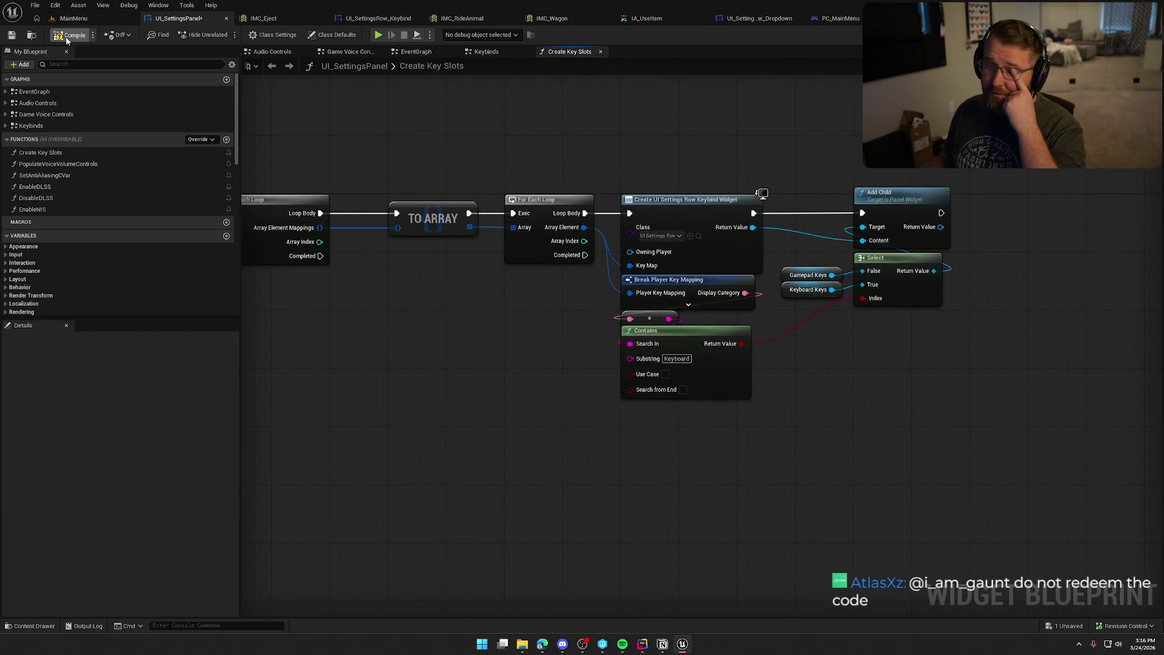
click(73, 18)
click(249, 34)
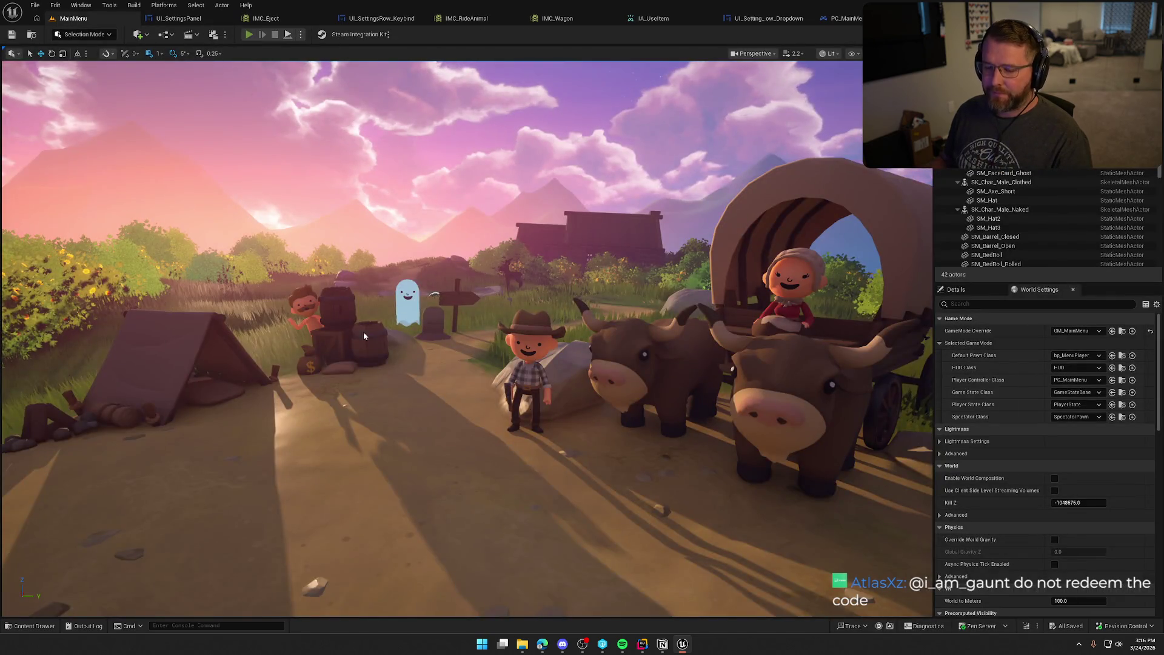
click(221, 422)
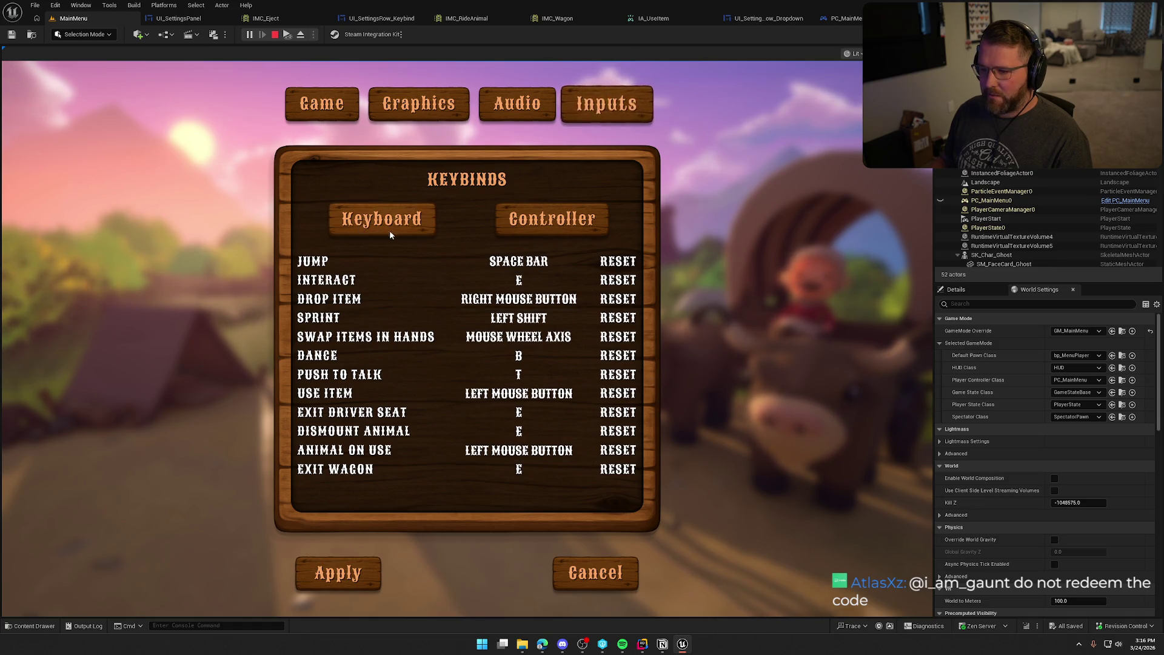
click(545, 227)
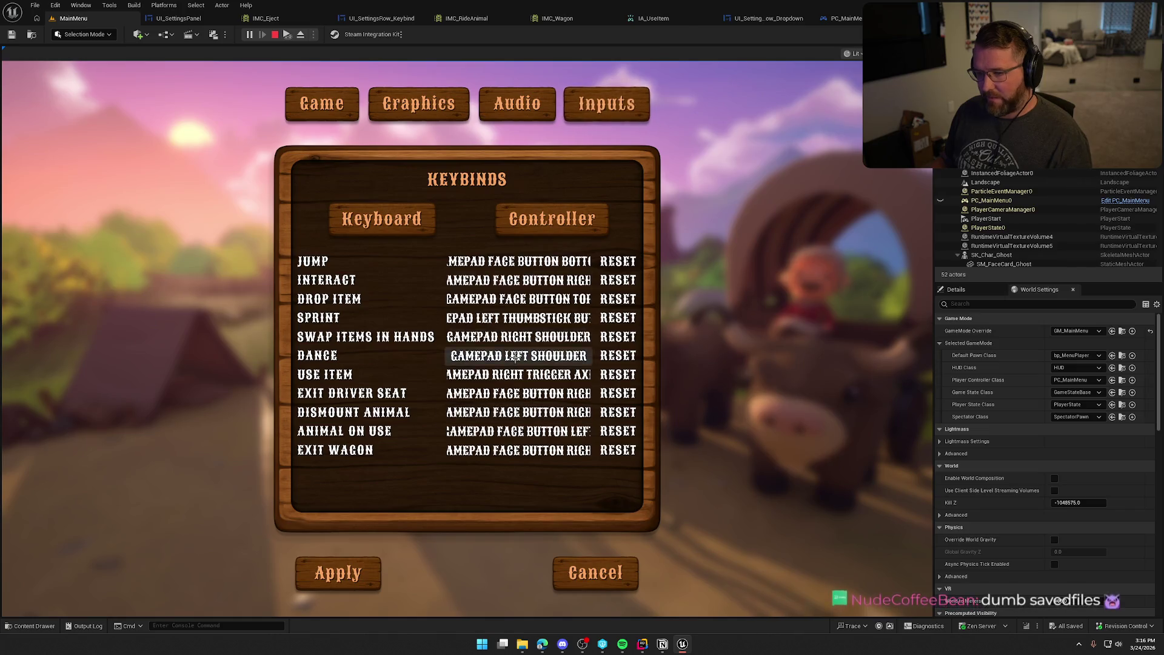
key(Escape)
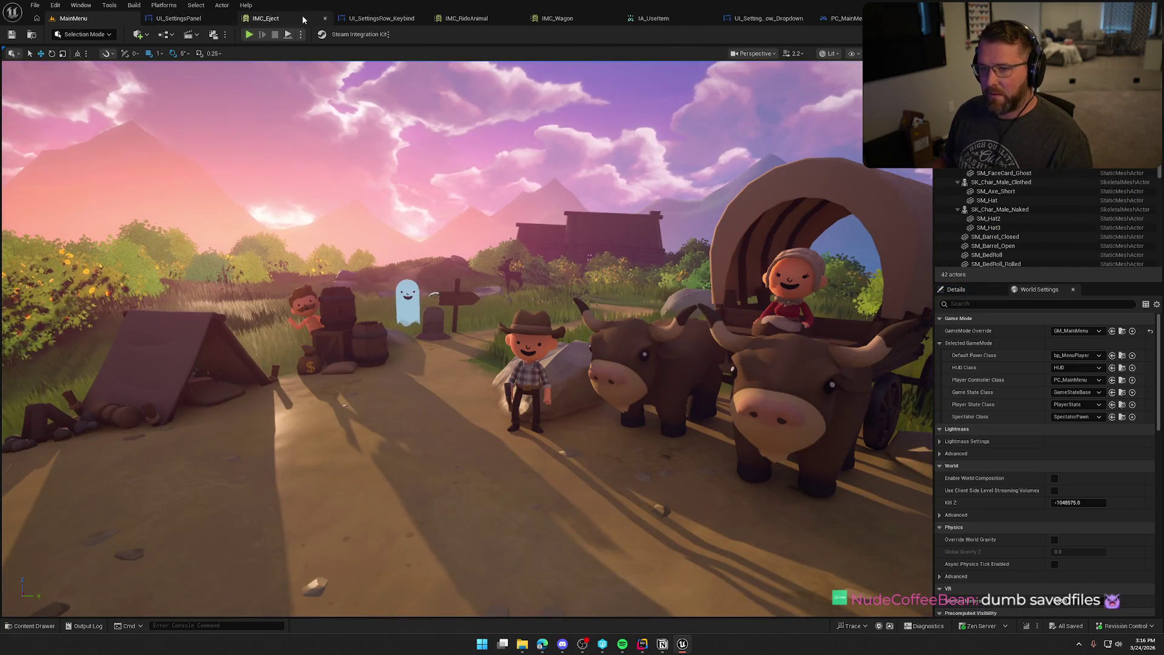
Step: Close the IA_UseItem, UI_SettingsRow_Dropdown and PC_MainMenu tabs, bringing up IMC_Default
click(383, 18)
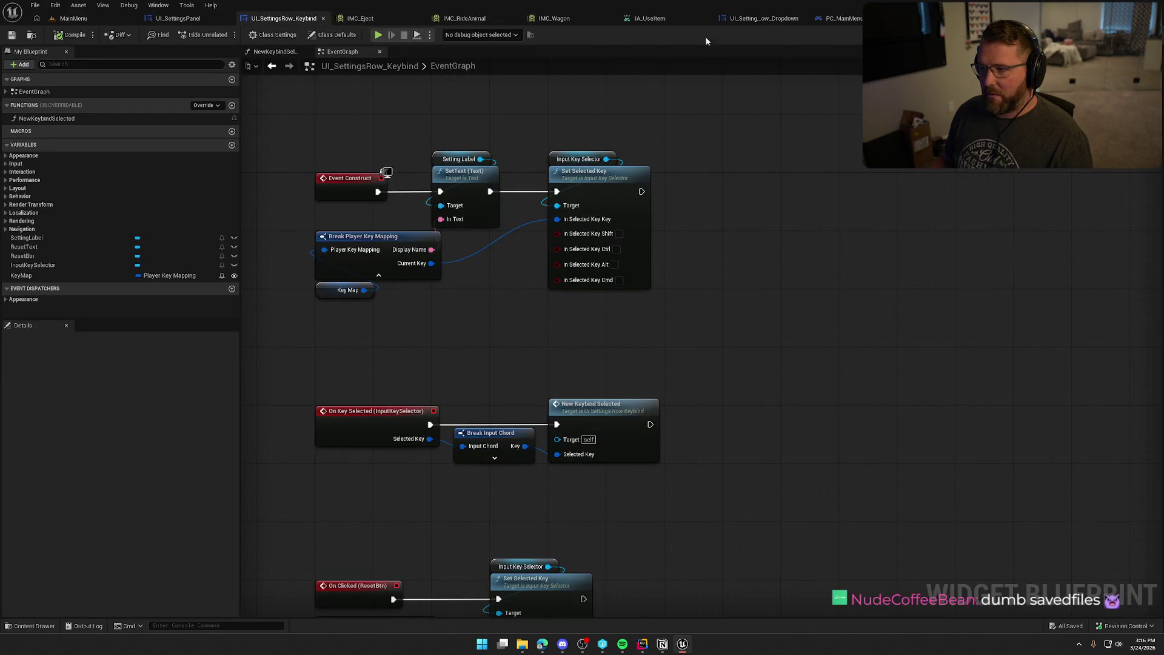
middle_click(655, 19)
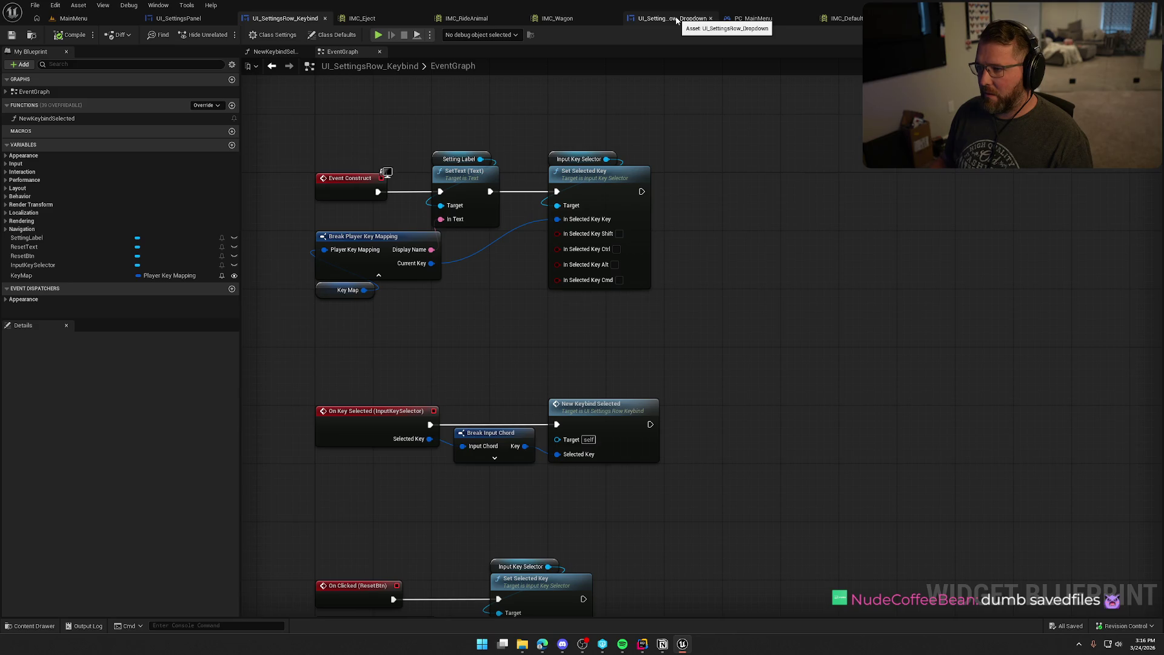
middle_click(675, 20)
middle_click(664, 21)
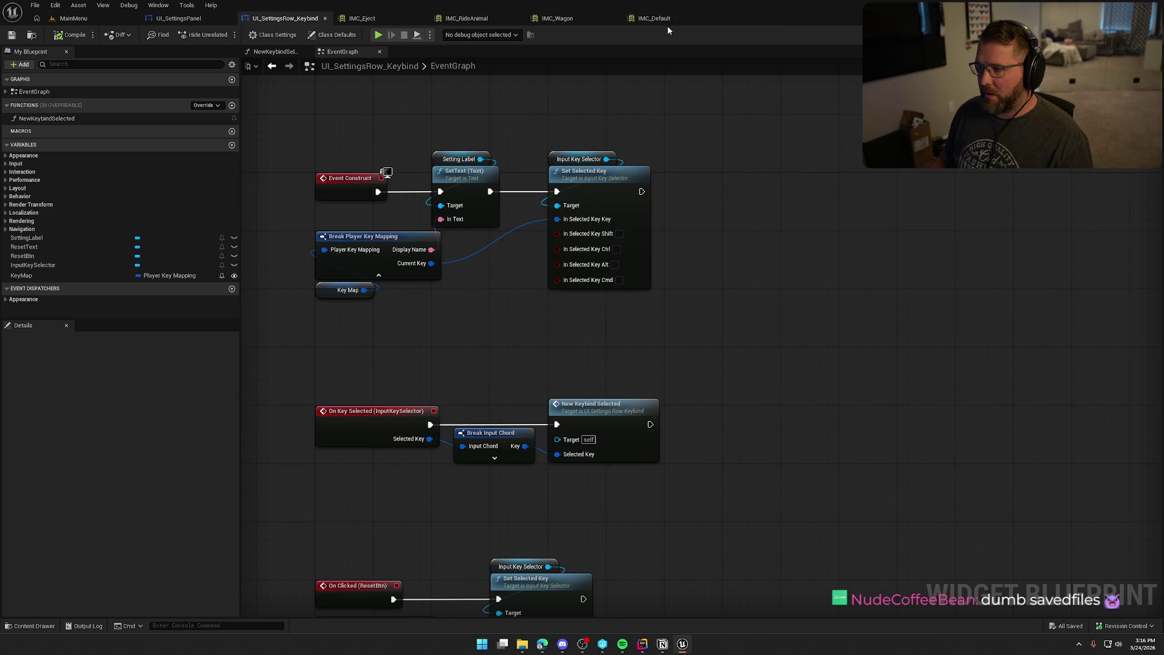
drag(667, 19, 358, 20)
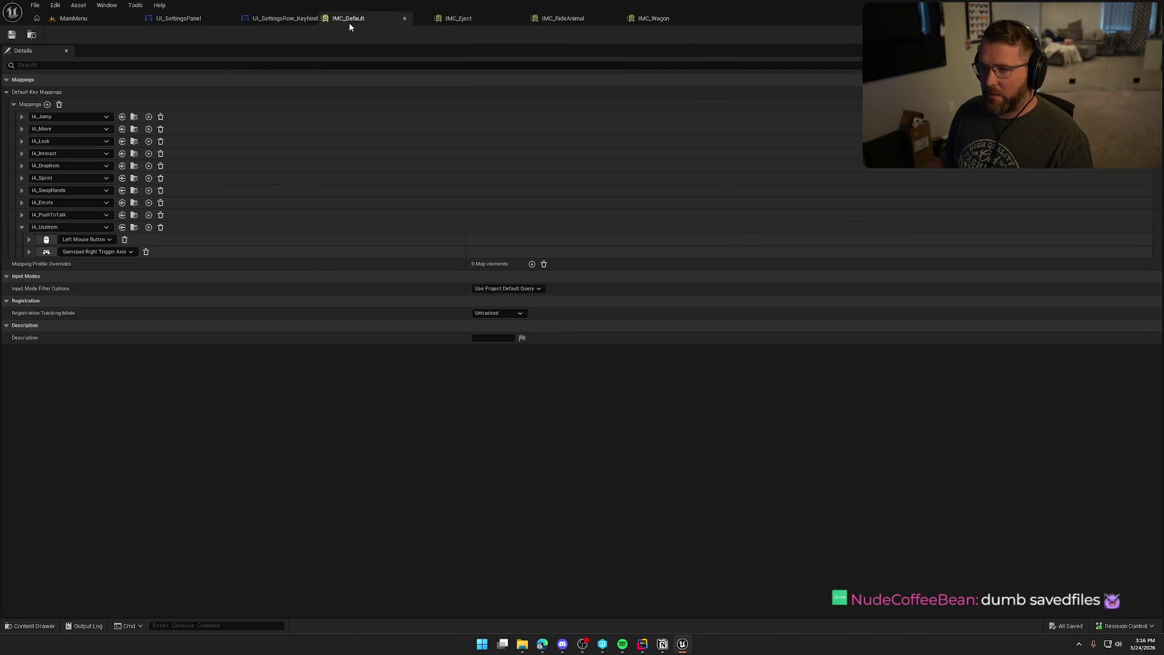
Step: Expand IA_Jump's gamepad mapping to show Player Mappable Key Settings: Gamepad_Jump, category Gamepad
click(21, 227)
click(22, 116)
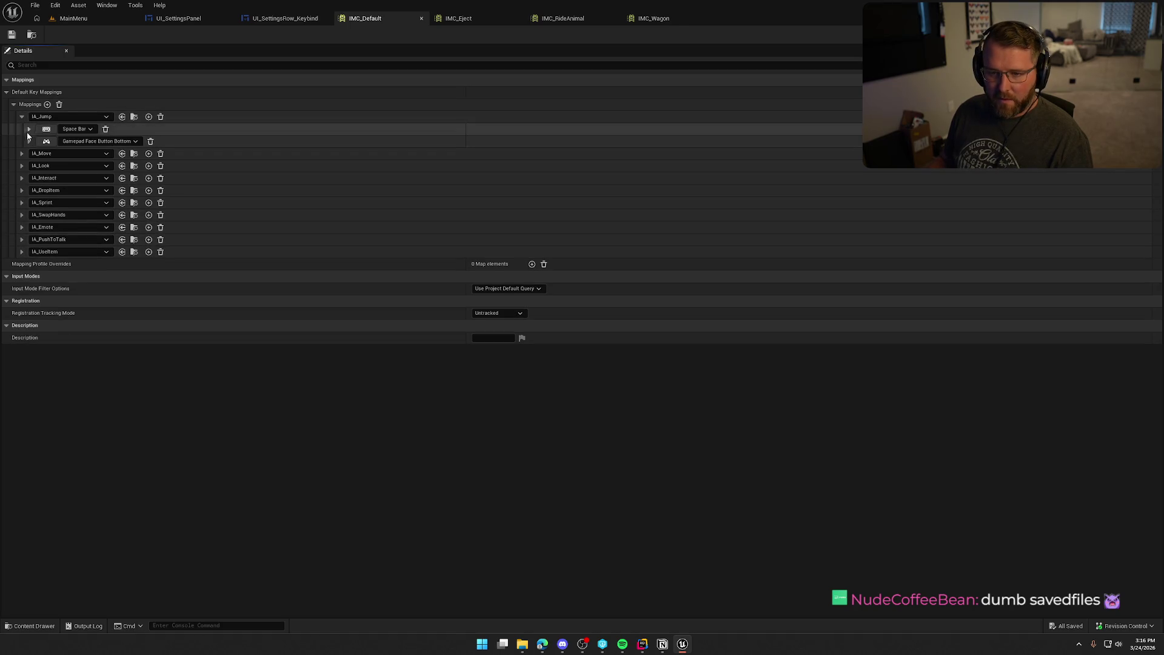
click(29, 141)
click(36, 202)
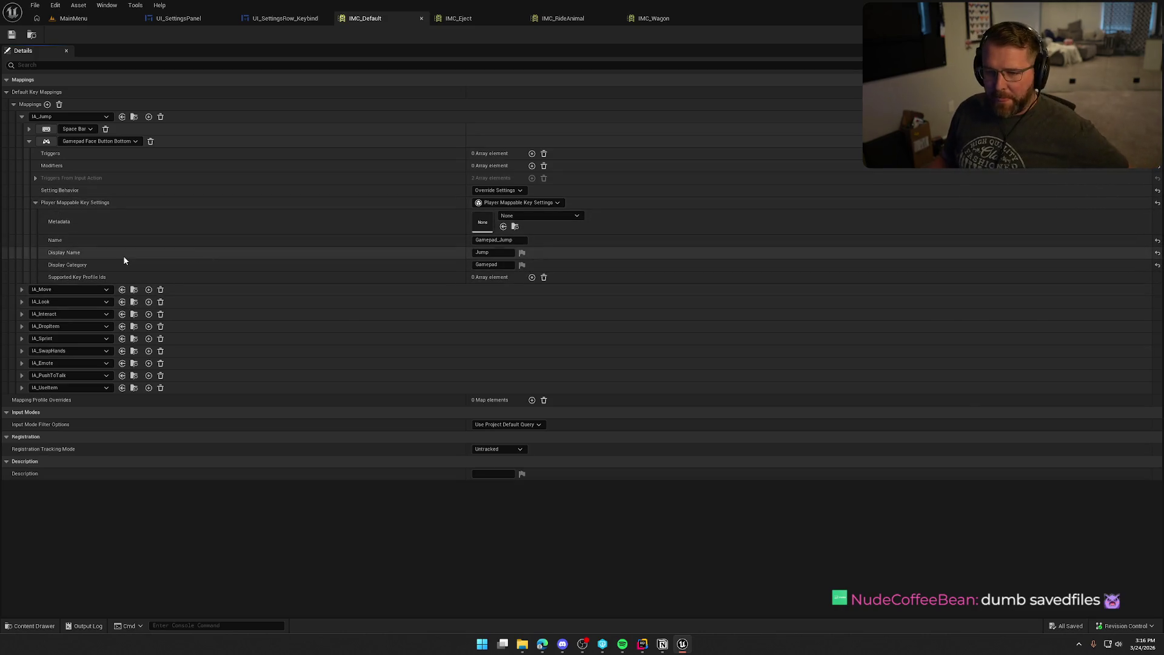
mouse_move(58, 223)
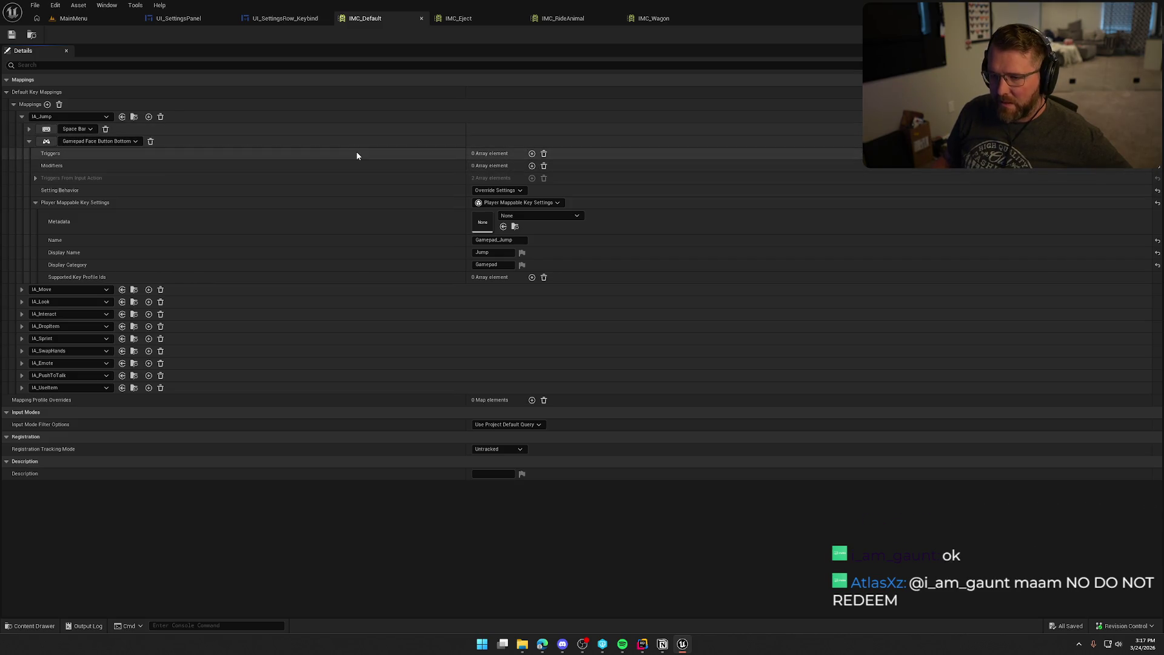
click(282, 19)
Step: Pan the UI_SettingsRow_Keybind event graph, then select the UNSET key selector in Designer
mouse_move(502, 335)
mouse_down()
mouse_move(541, 295)
mouse_move(579, 287)
mouse_up()
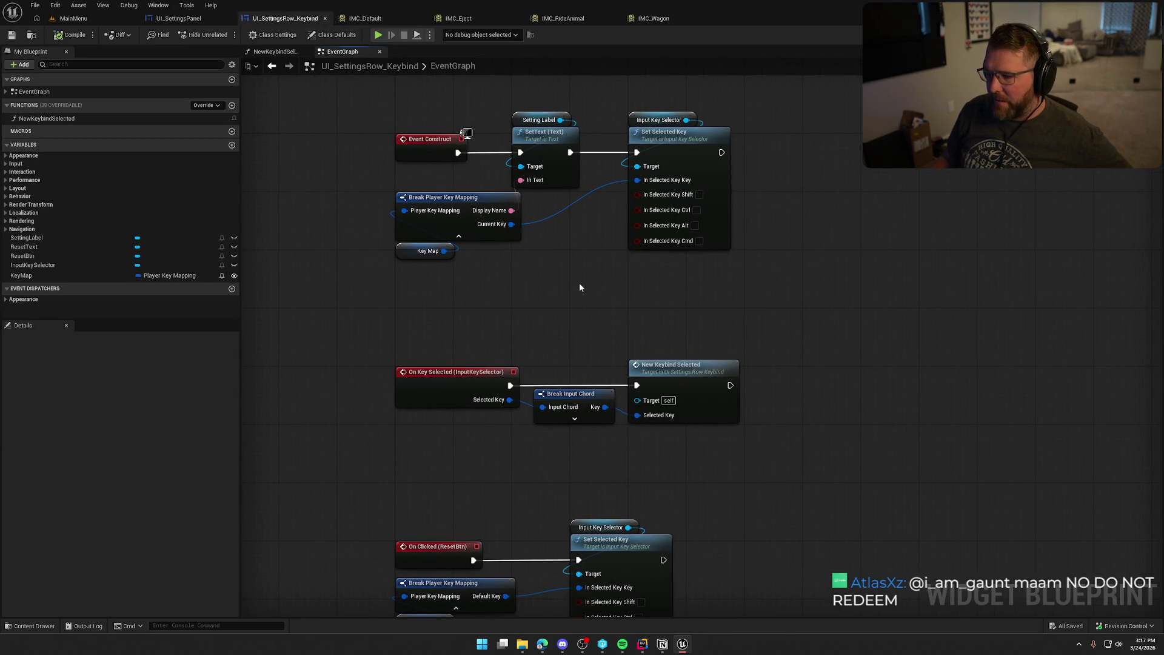
mouse_move(567, 316)
mouse_down()
mouse_move(496, 217)
mouse_move(528, 271)
mouse_up()
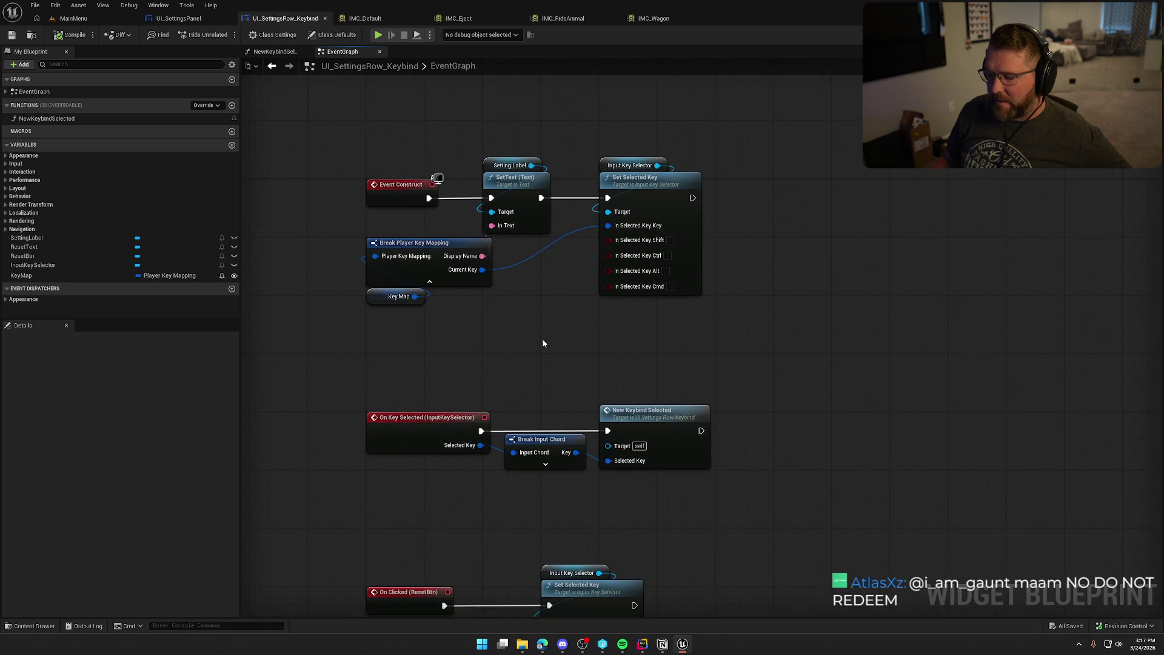
click(1134, 35)
scroll(633, 352, up, 3)
click(534, 325)
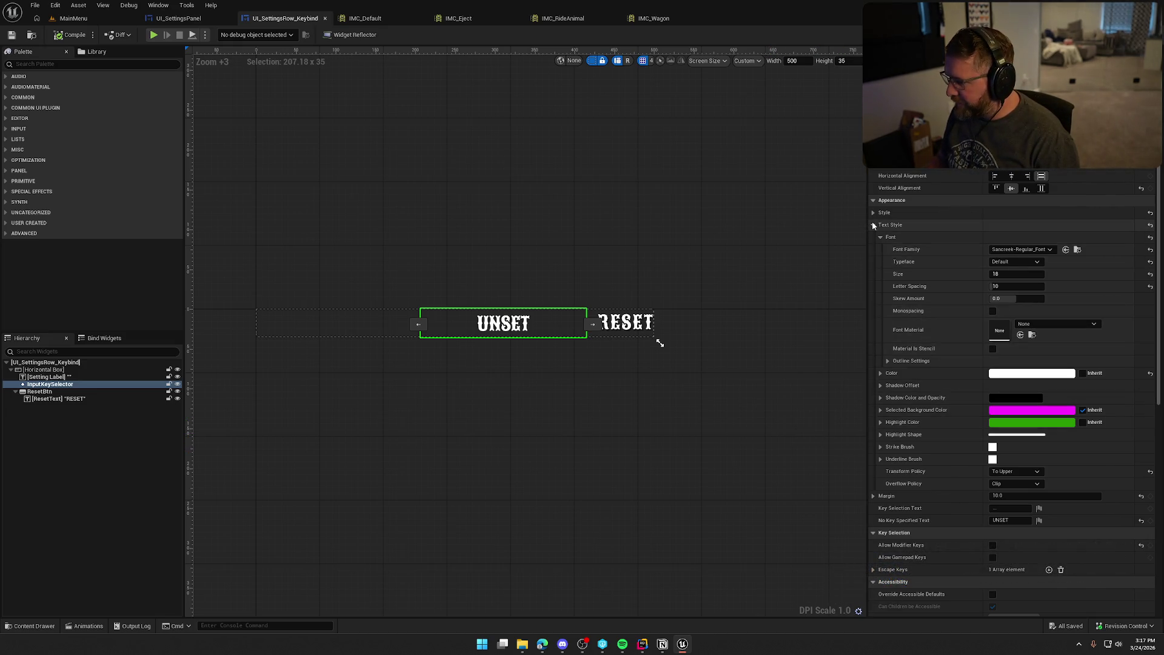
Step: Enable Allow Gamepad Keys on the key selector
scroll(949, 371, down, 3)
scroll(950, 376, down, 3)
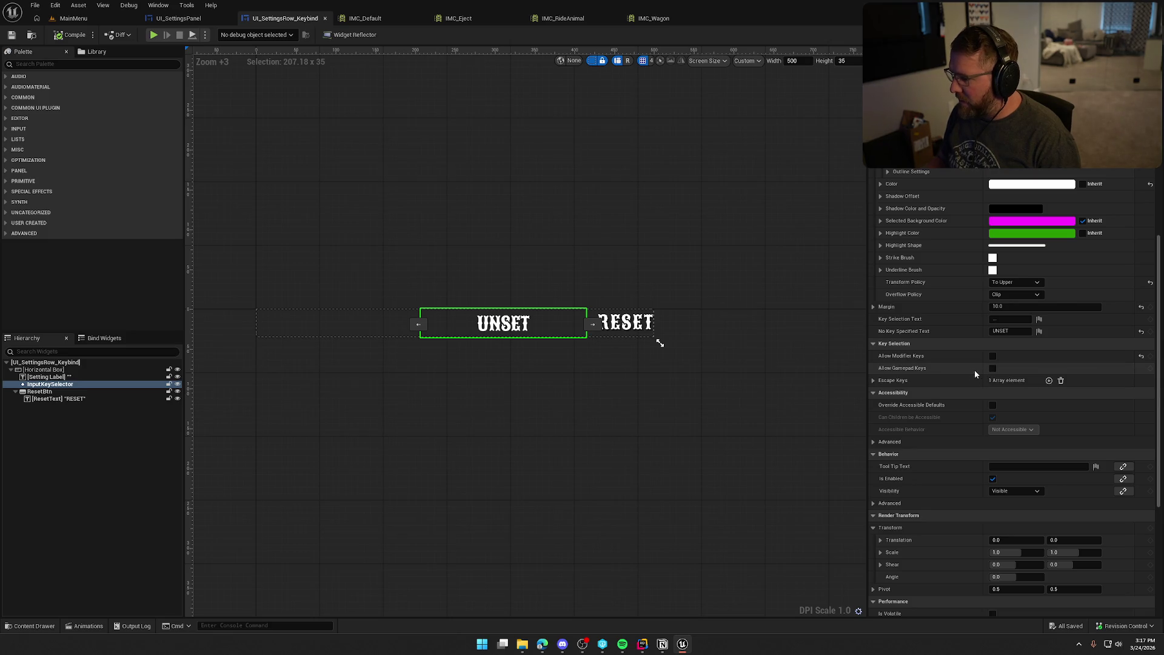
click(992, 369)
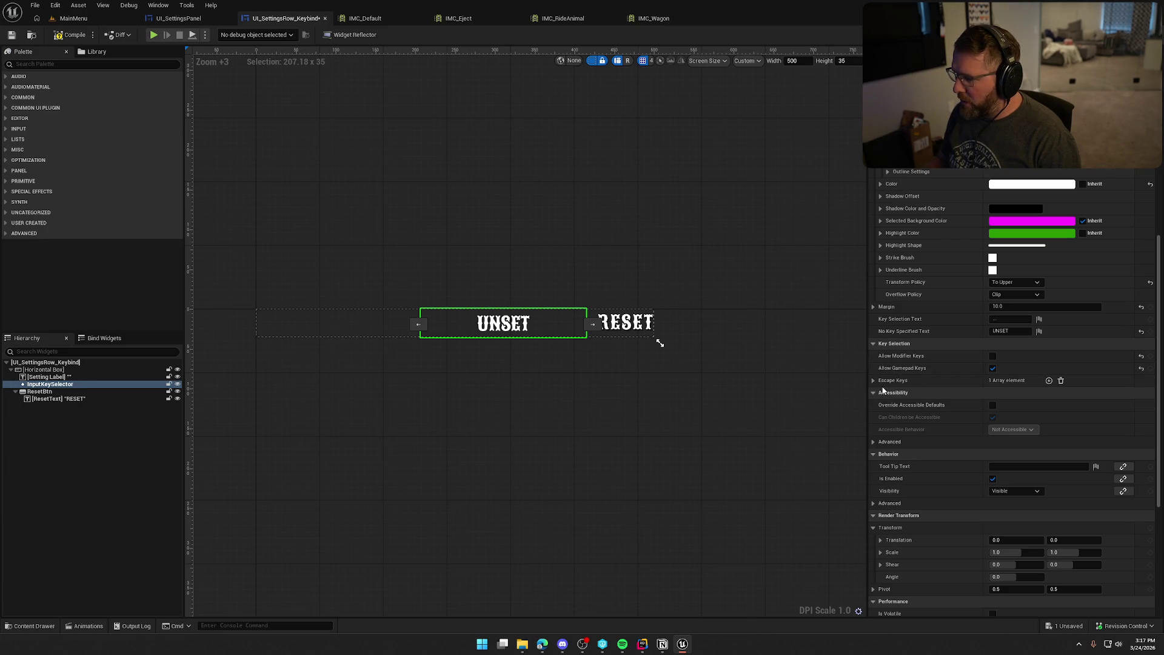
Step: Add a second Escape Keys entry, Index [1], set to Escape
click(873, 381)
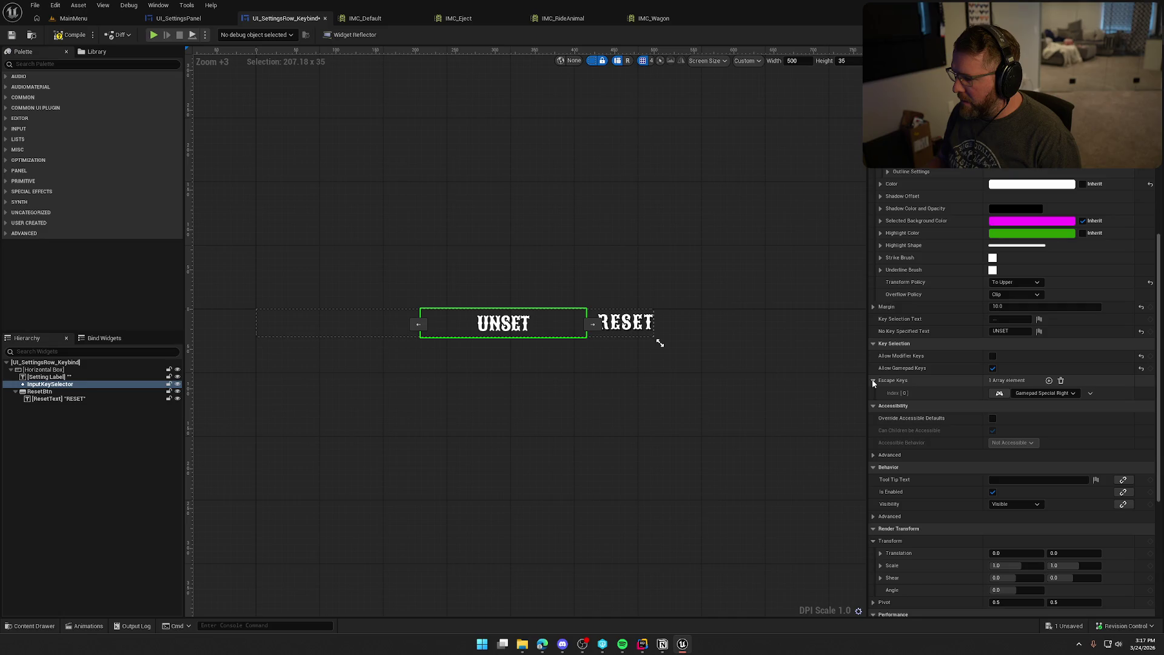
click(872, 381)
scroll(943, 387, down, 2)
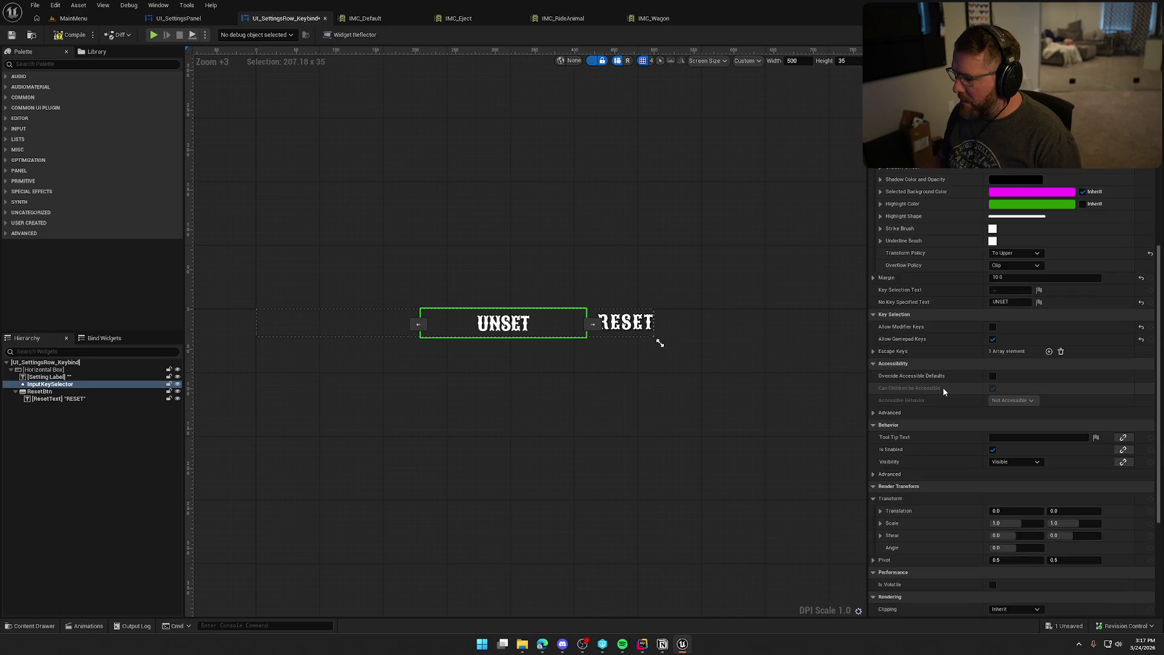
click(873, 351)
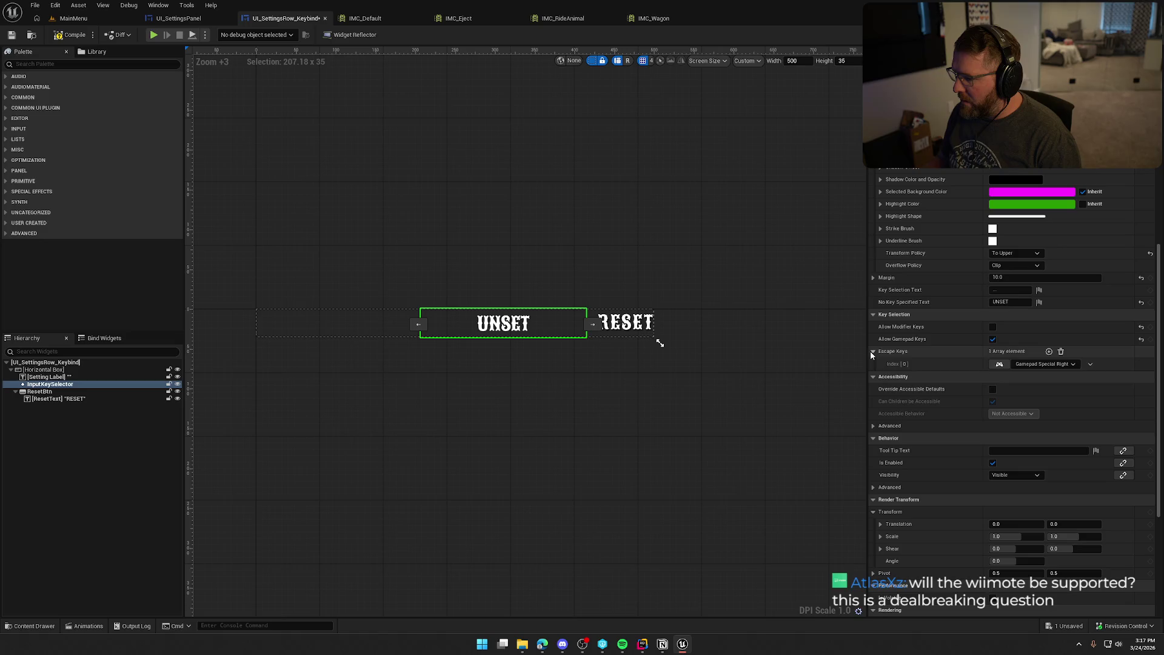
click(1048, 351)
click(999, 377)
key(Escape)
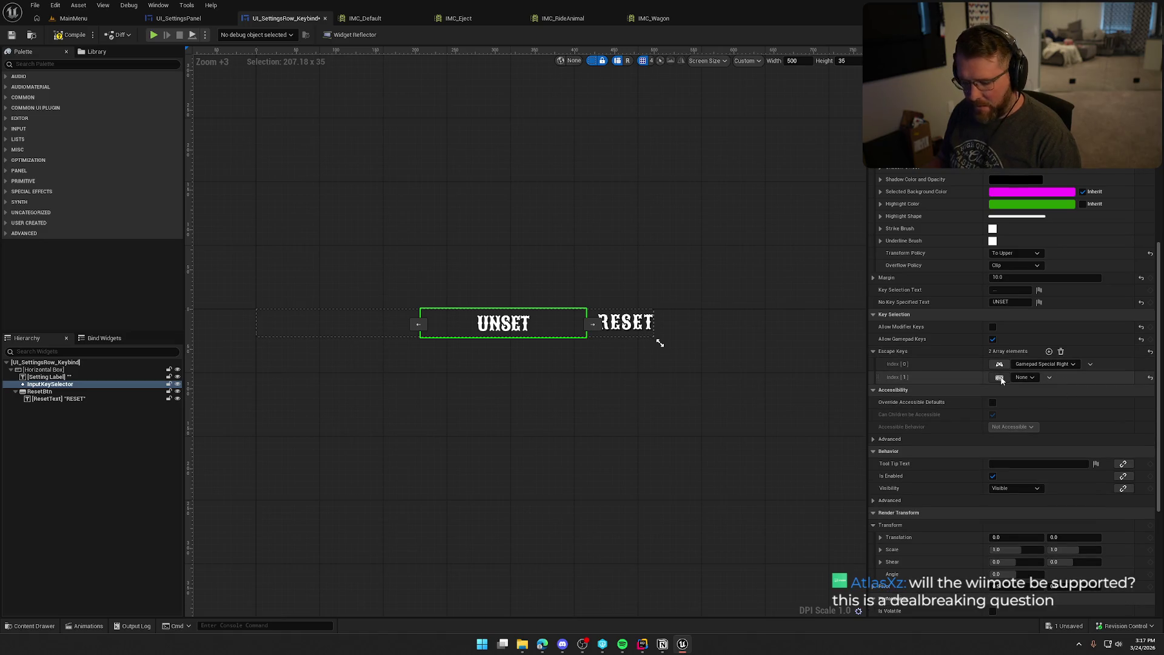
Step: Keep the text transform at To Upper and save the keybind widget
scroll(942, 376, down, 5)
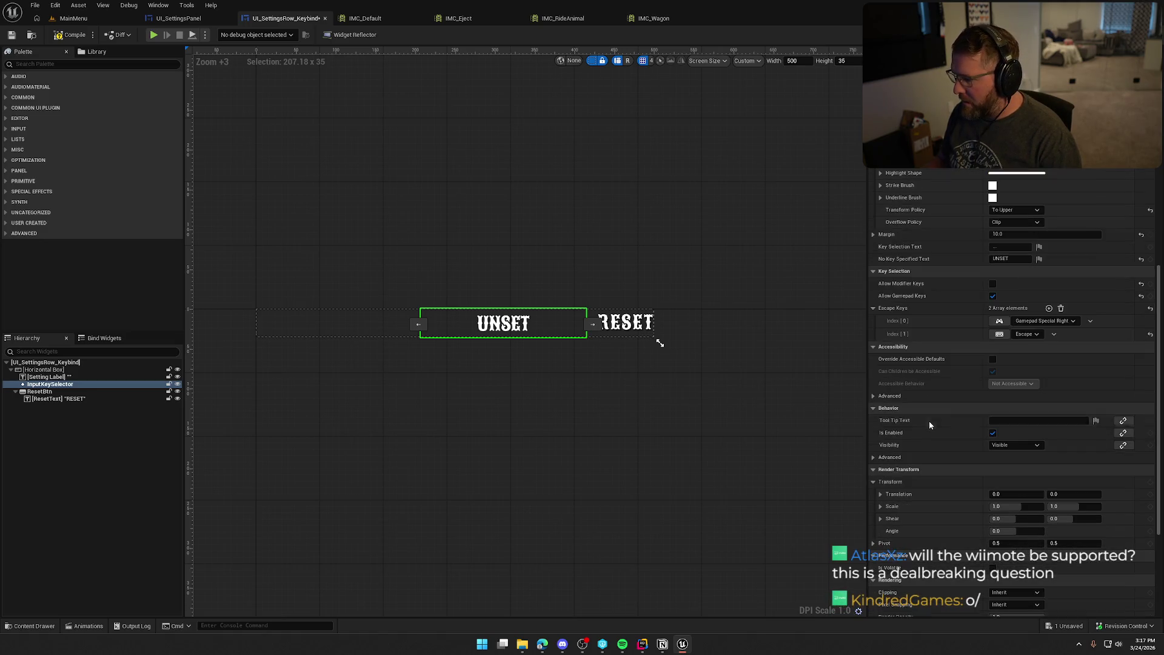
scroll(930, 424, down, 3)
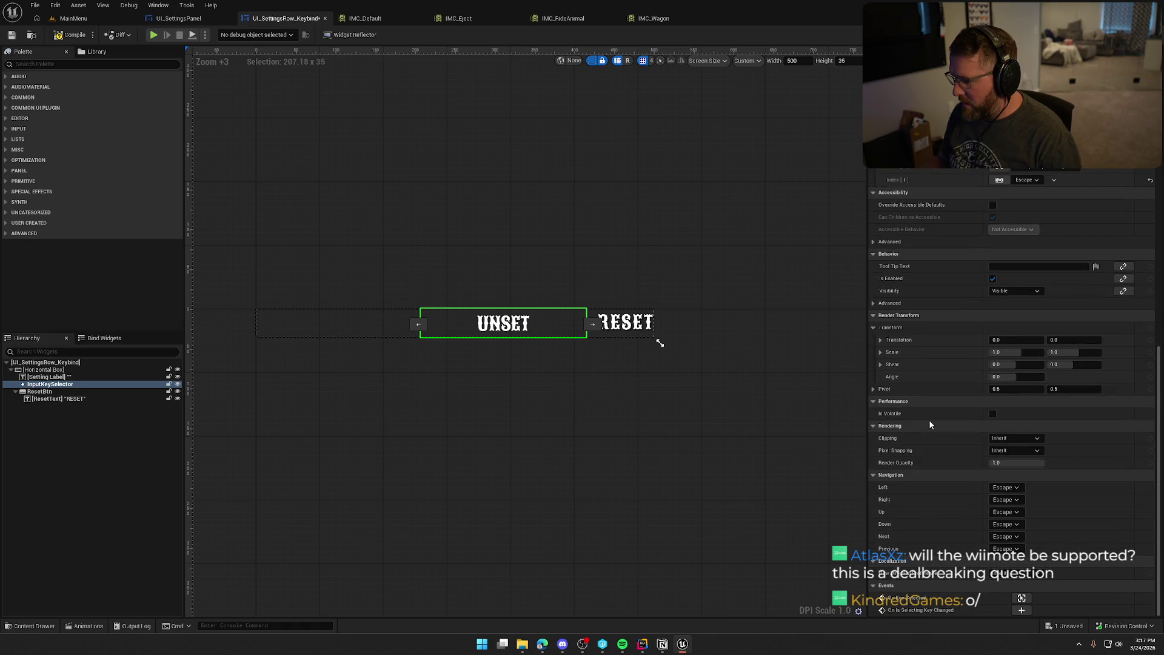
scroll(930, 423, up, 7)
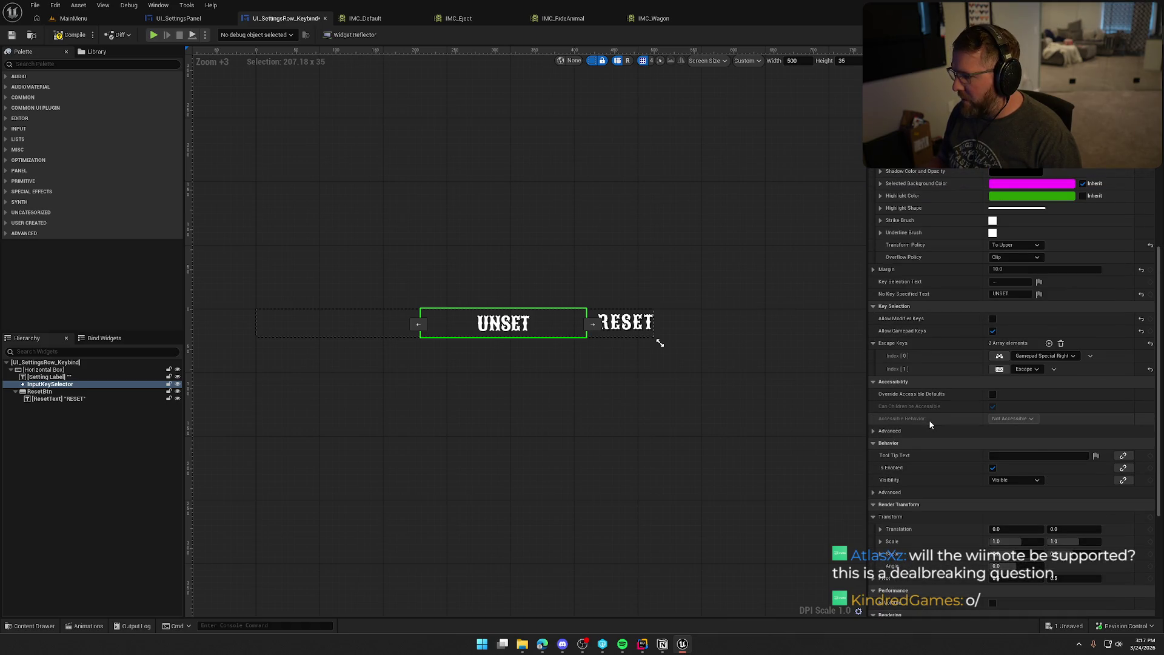
scroll(930, 424, up, 2)
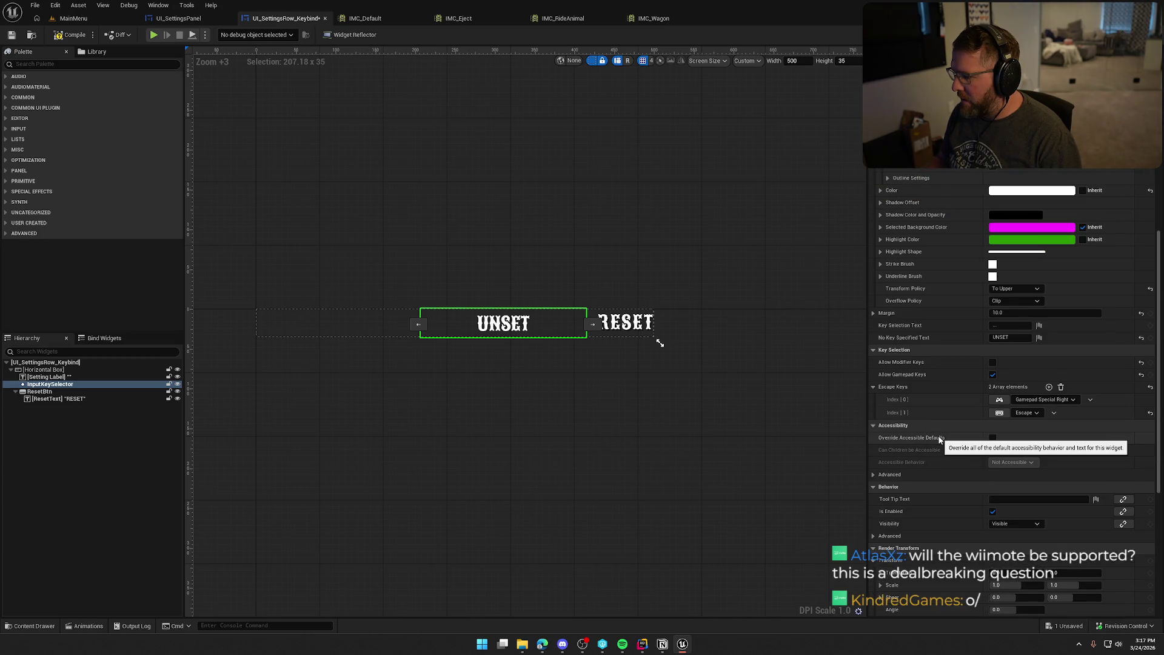
scroll(939, 439, up, 1)
scroll(939, 440, up, 3)
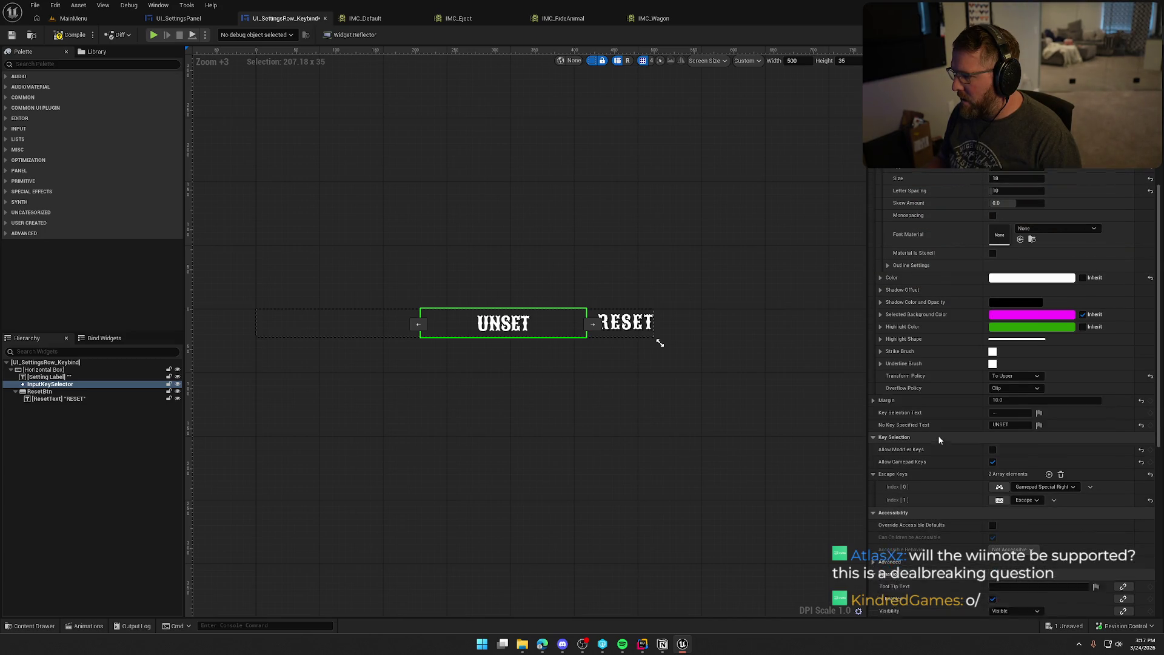
click(1015, 390)
click(928, 395)
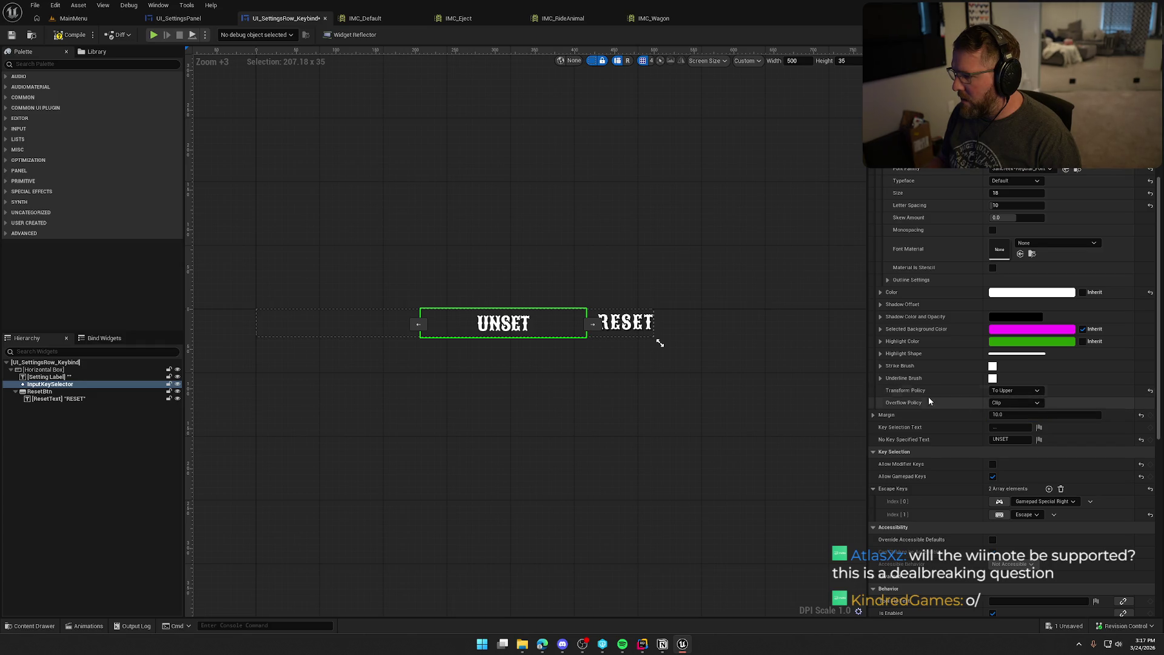
scroll(940, 421, up, 1)
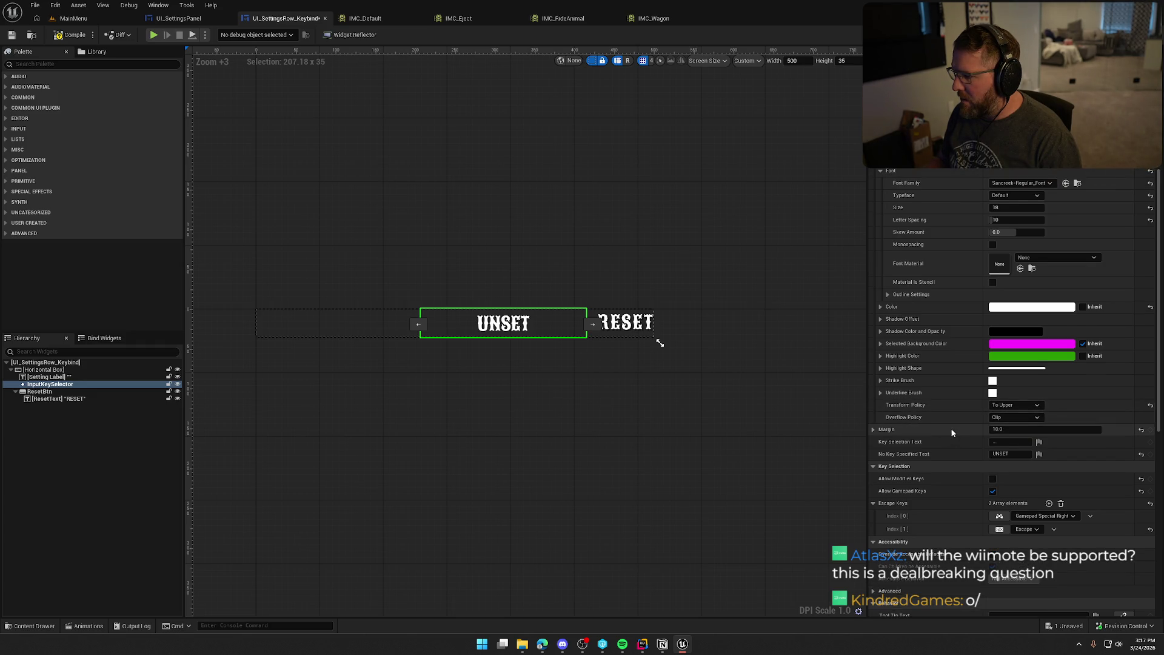
scroll(951, 430, up, 2)
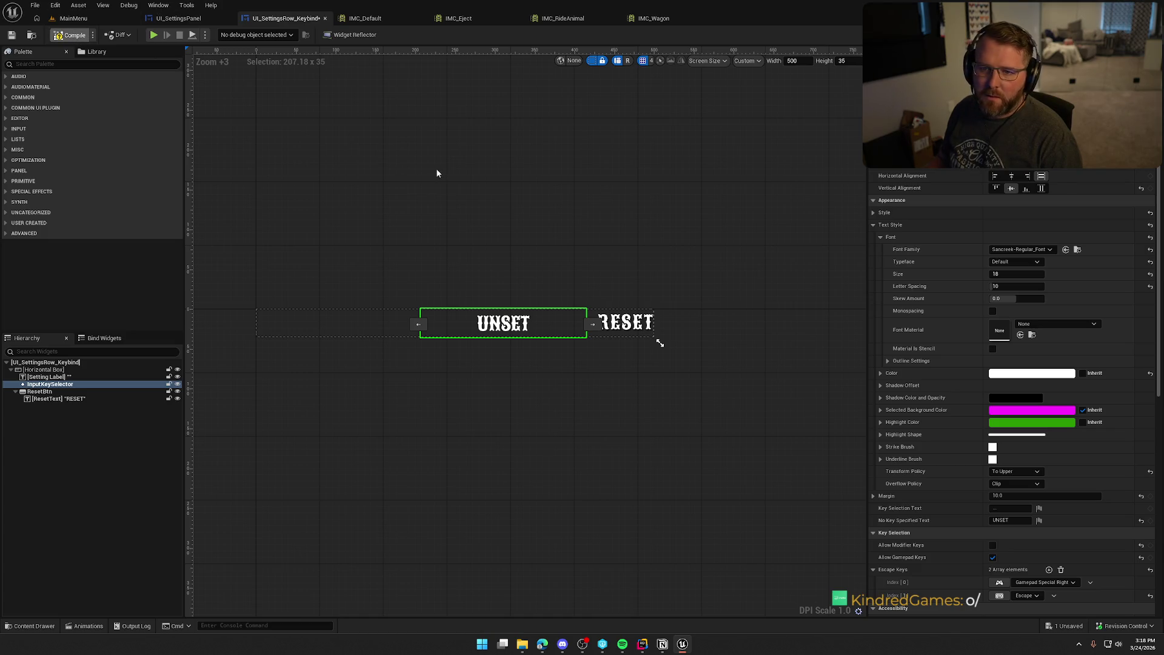
key(ctrl+s)
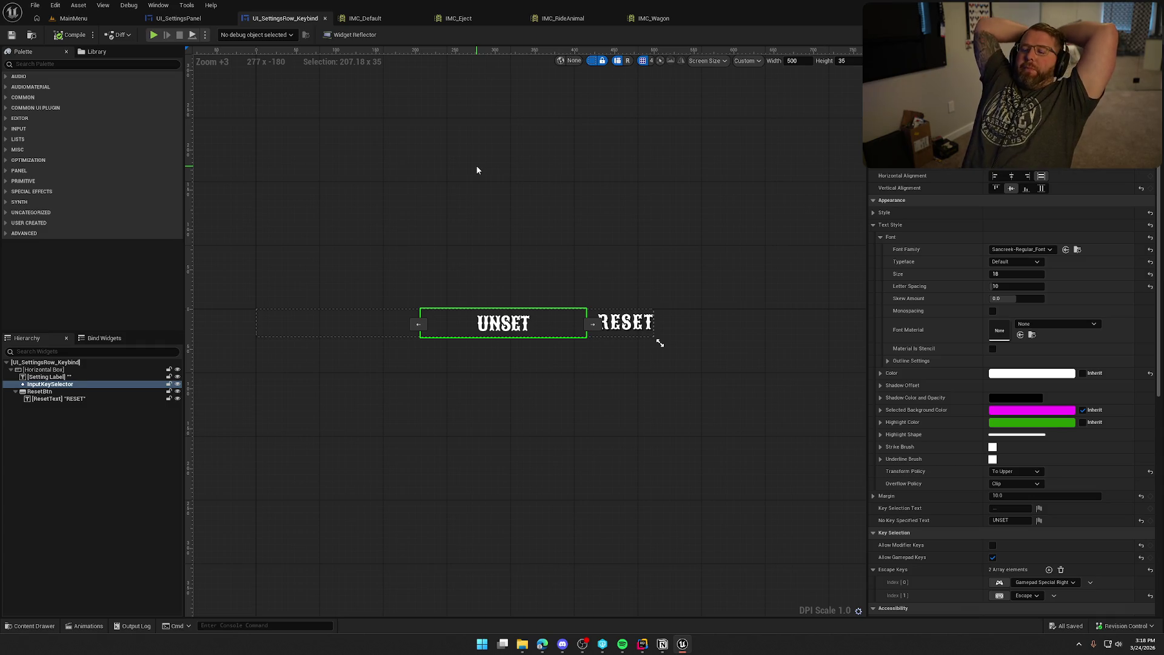
click(86, 18)
Step: Play-test Settings > Inputs, switch to Controller bindings, stop, and return to IMC_Default
click(249, 34)
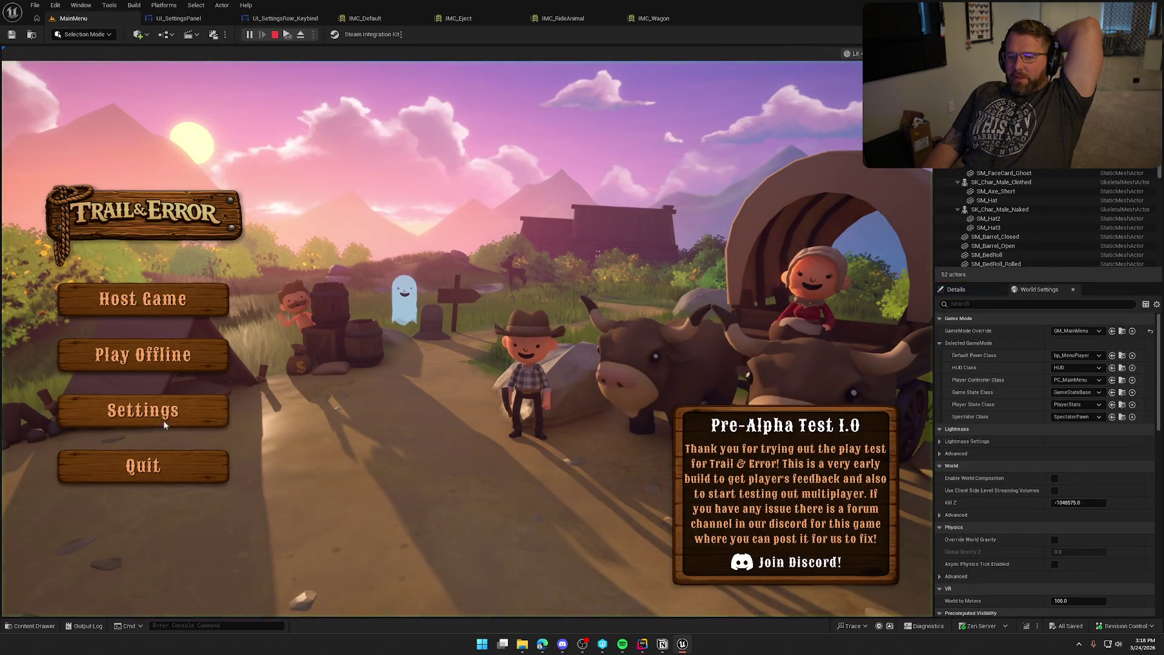
click(143, 408)
click(608, 109)
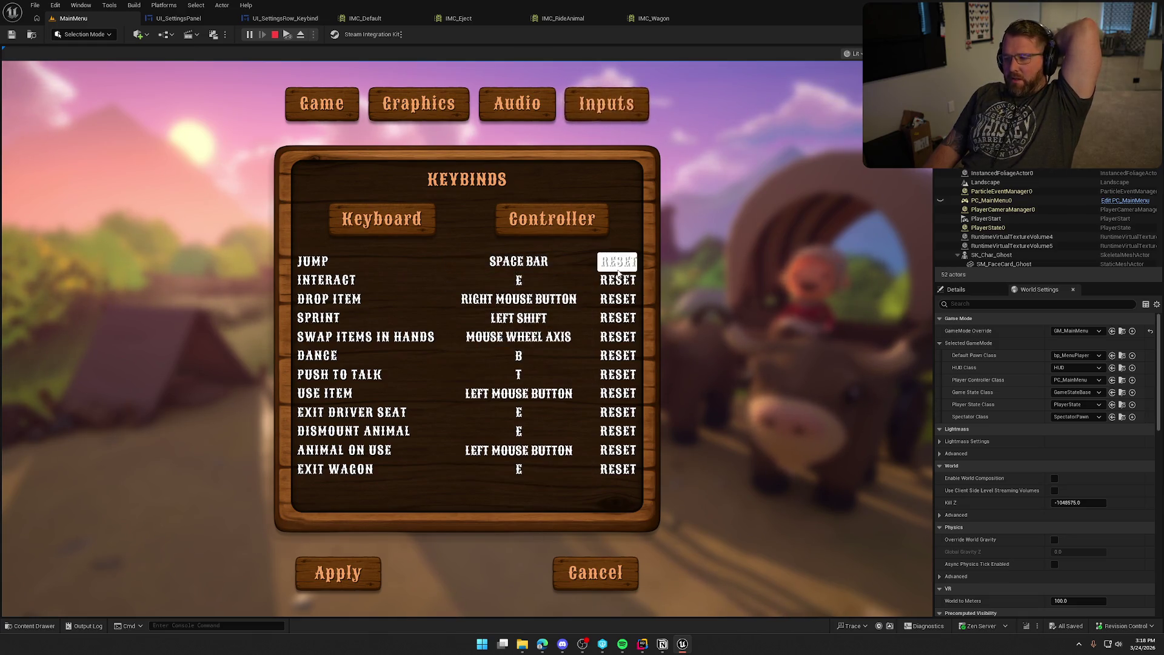
click(543, 231)
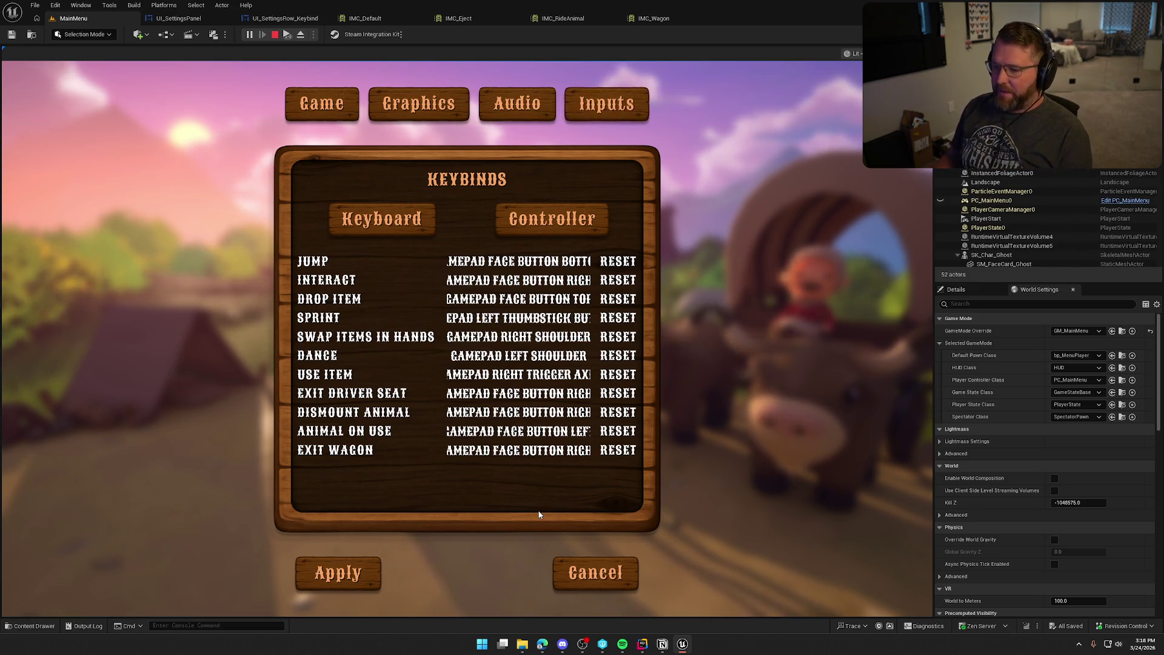
key(Escape)
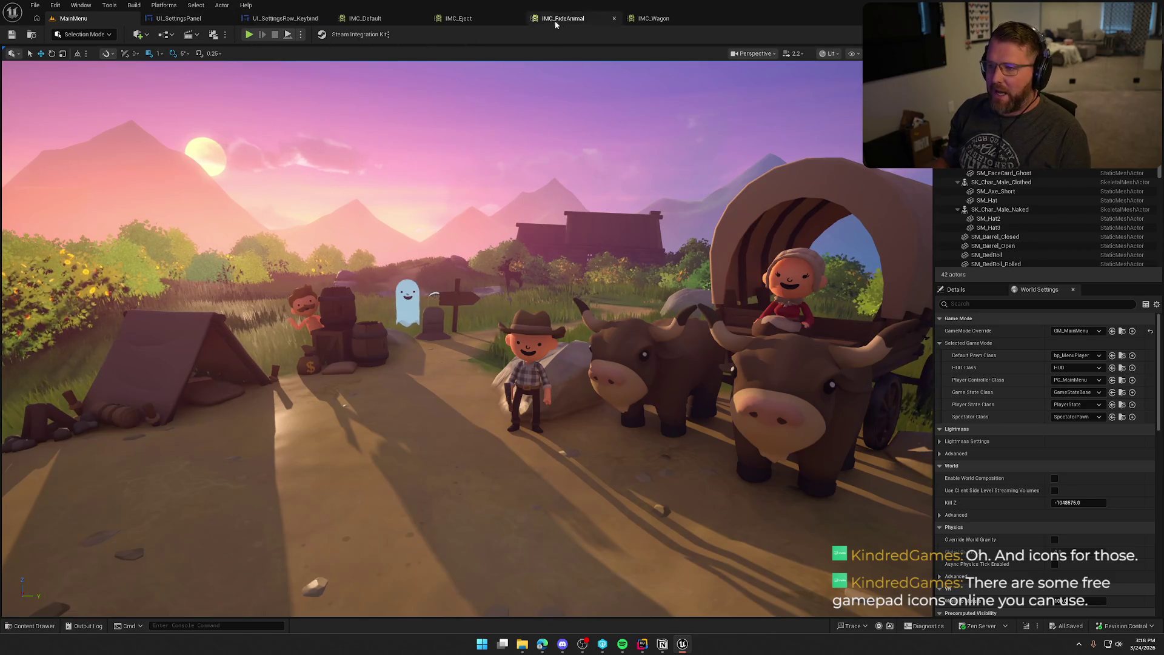
click(365, 18)
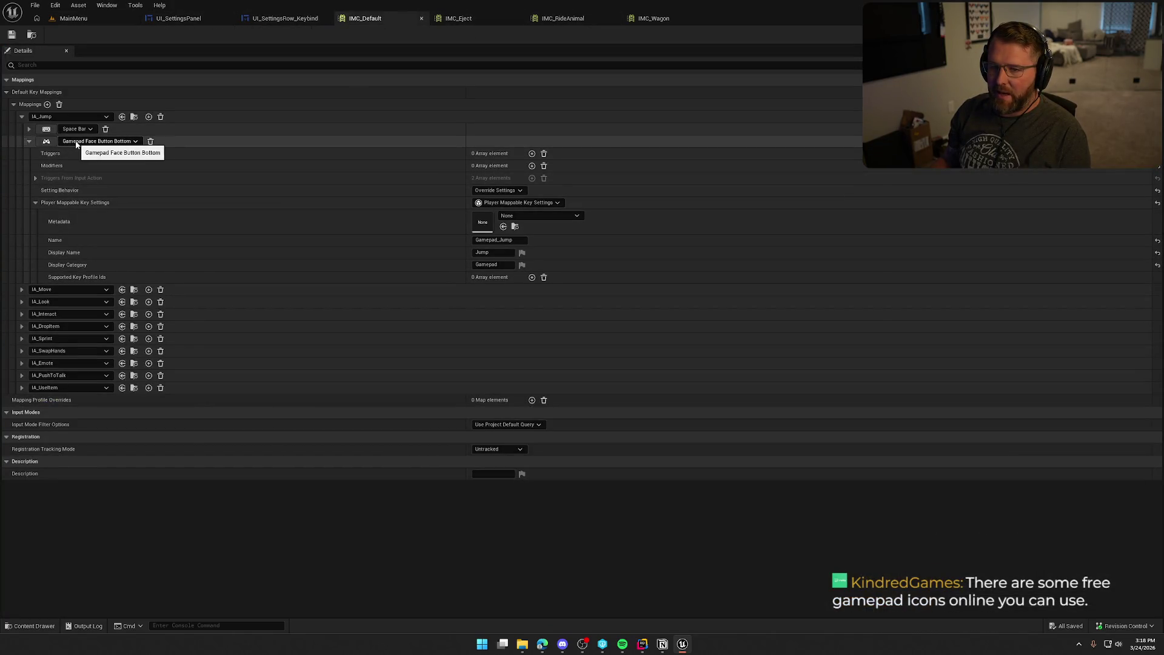
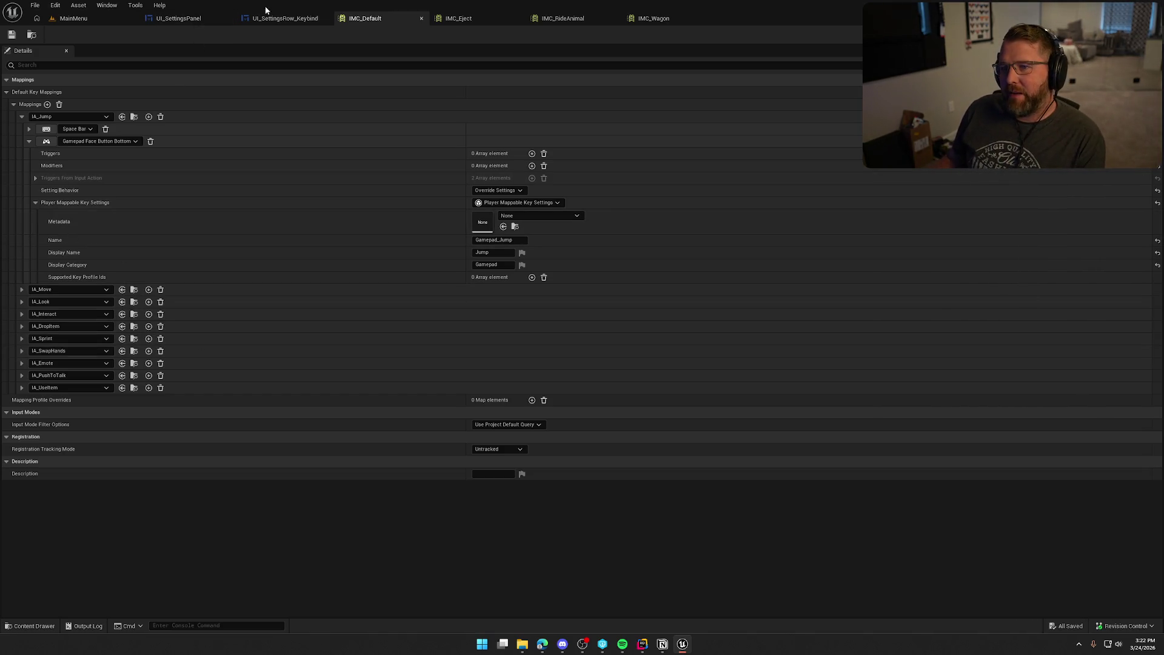
Step: In UI_SettingsPanel, swap Break Player Key Mapping's Associated Input Action output for the Soft version
click(194, 18)
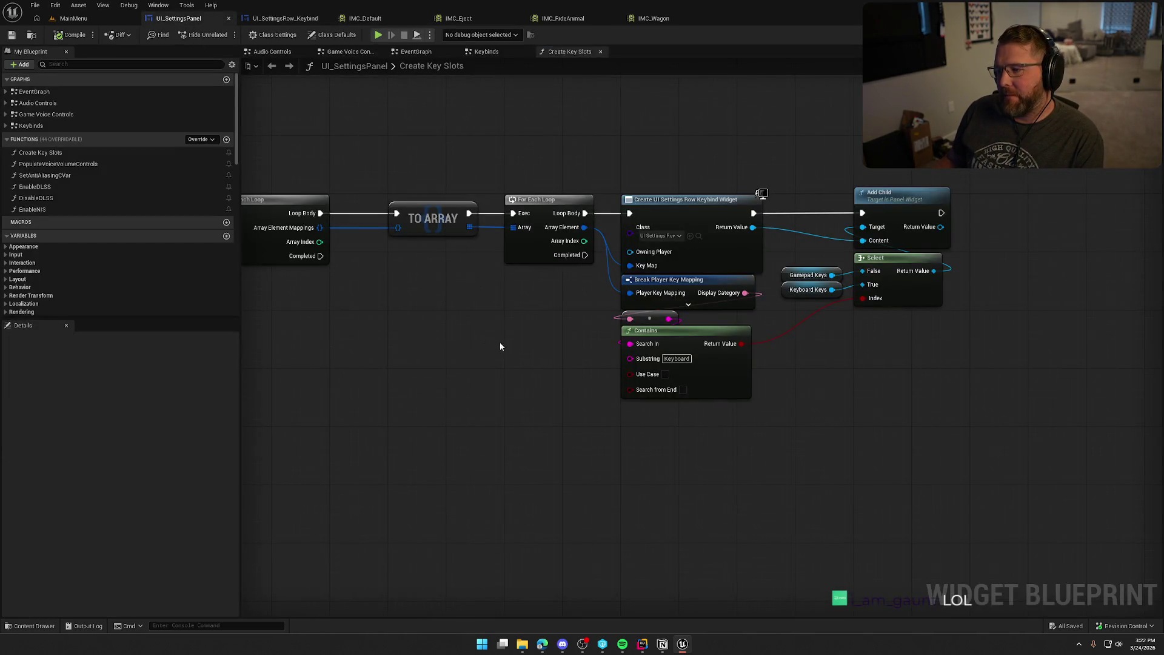
drag(499, 346, 390, 307)
click(576, 239)
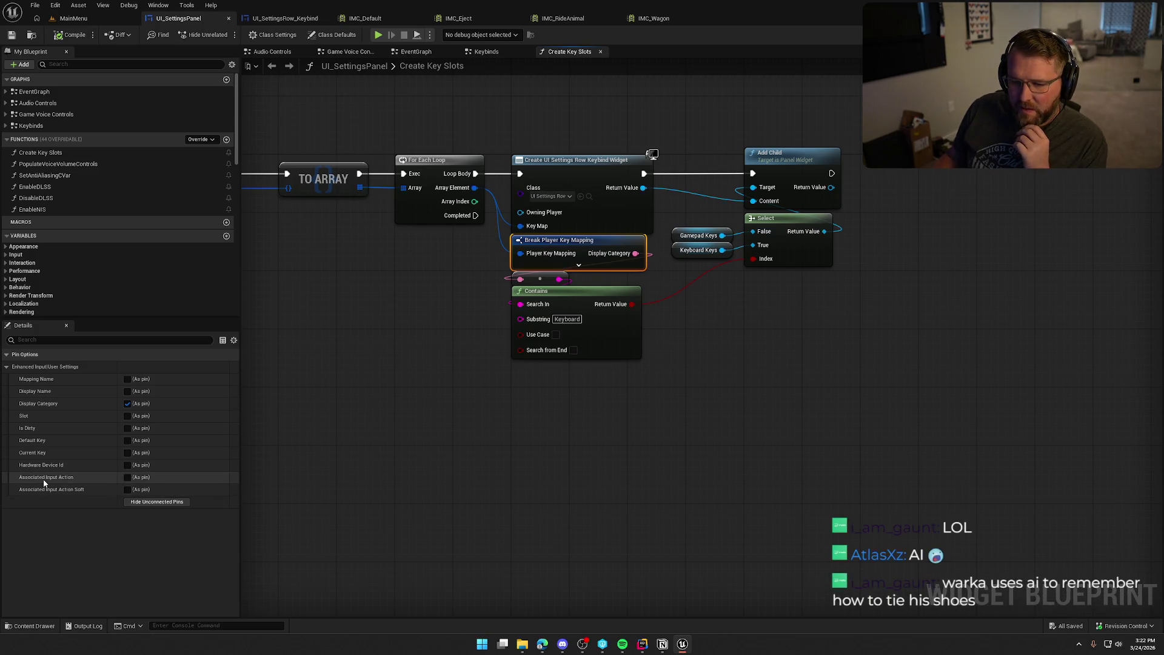
click(127, 477)
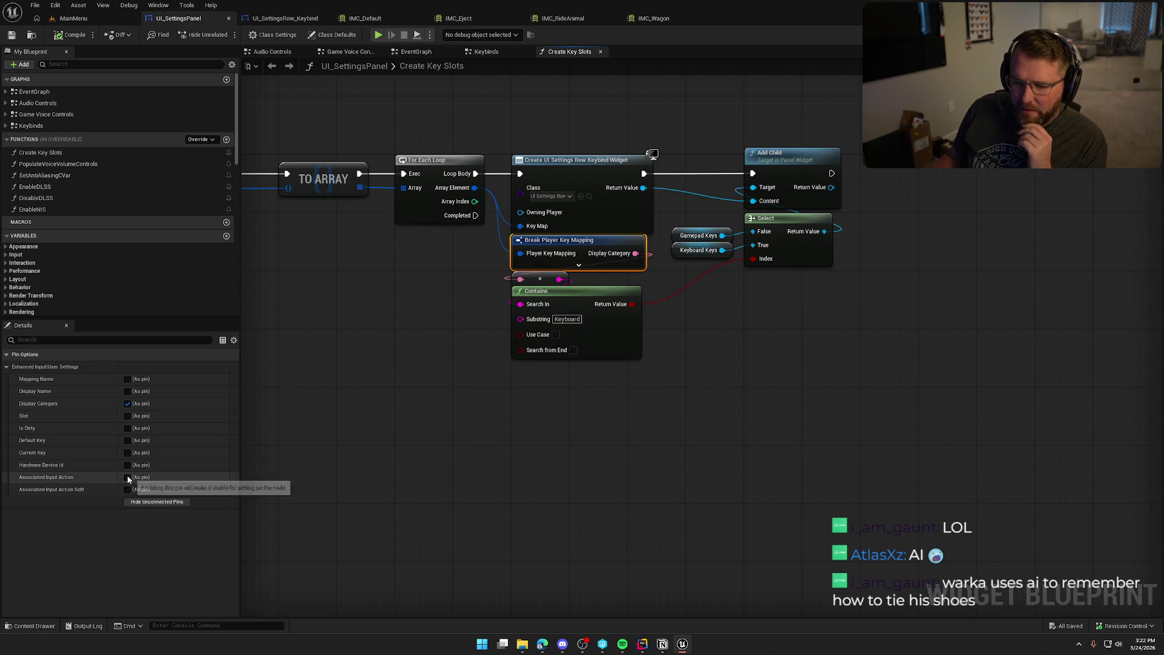
mouse_move(592, 268)
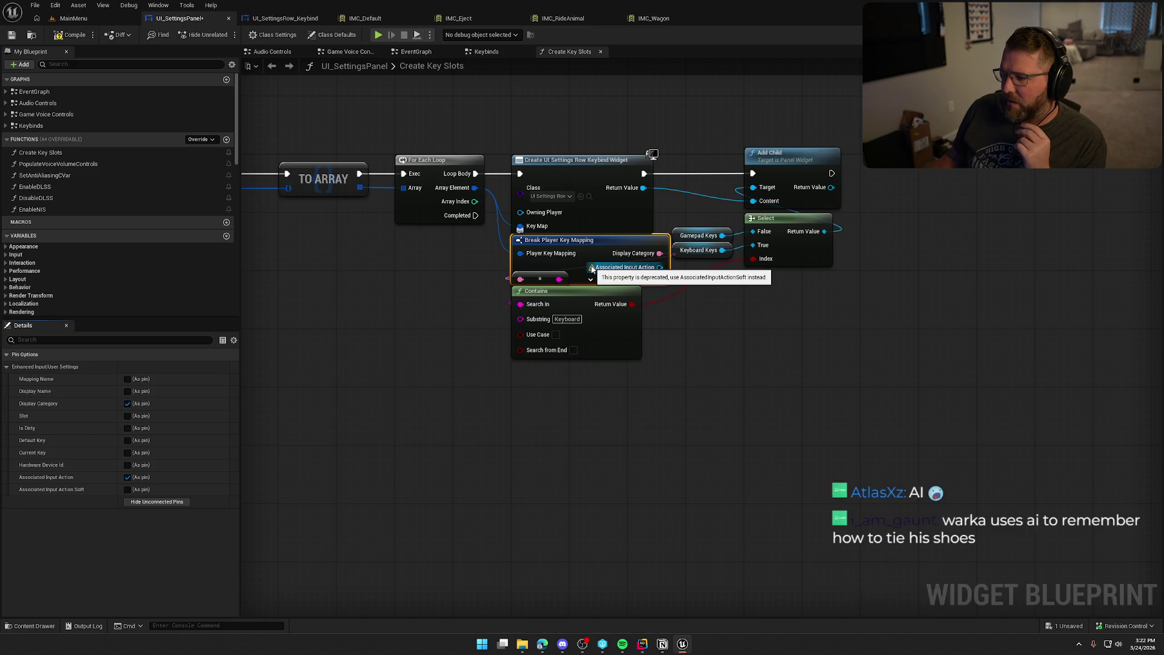
click(127, 477)
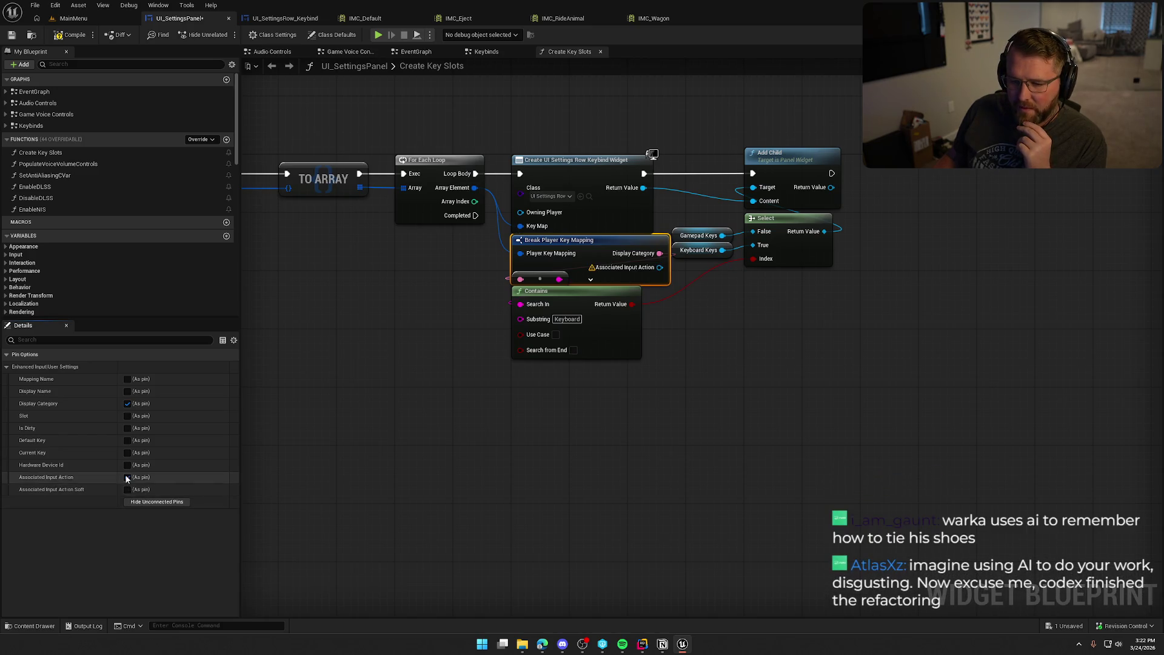
click(127, 490)
Step: Drag a wire from the soft output and search 'met' without adding a node, then hide the soft output
drag(664, 267, 745, 335)
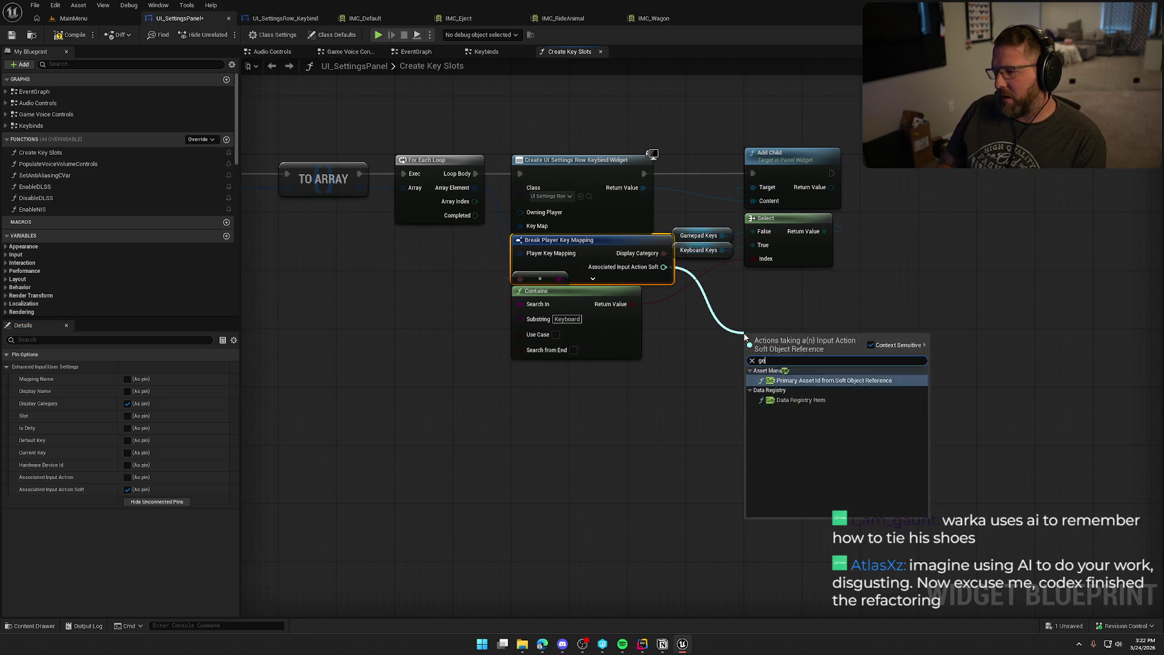
text(met)
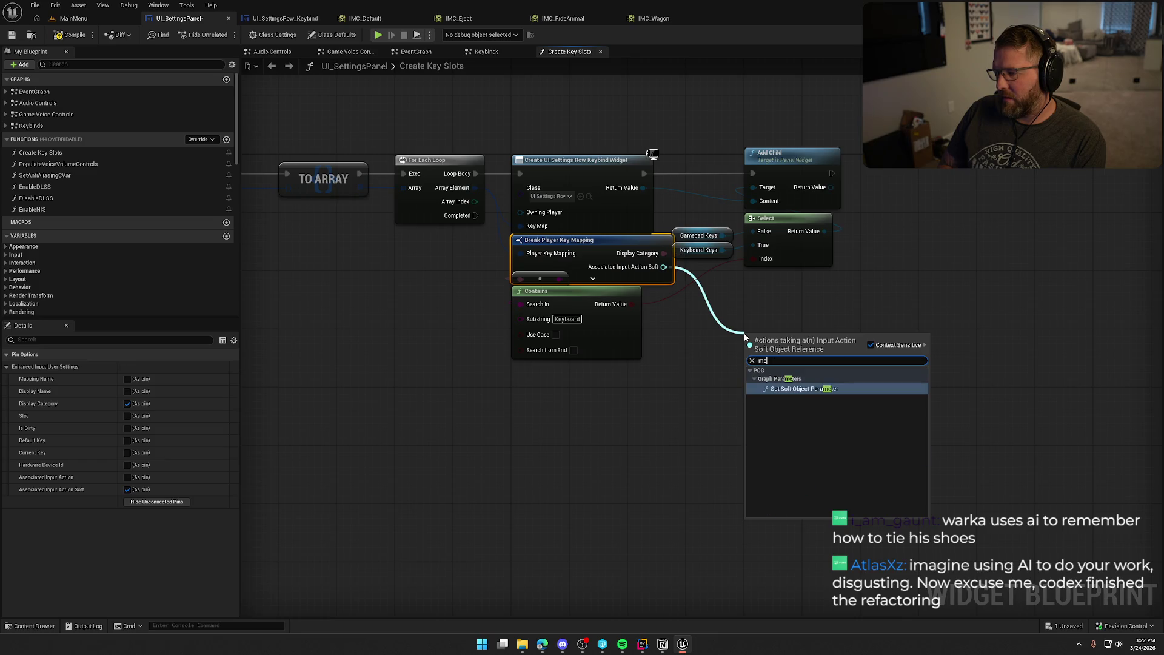
click(707, 333)
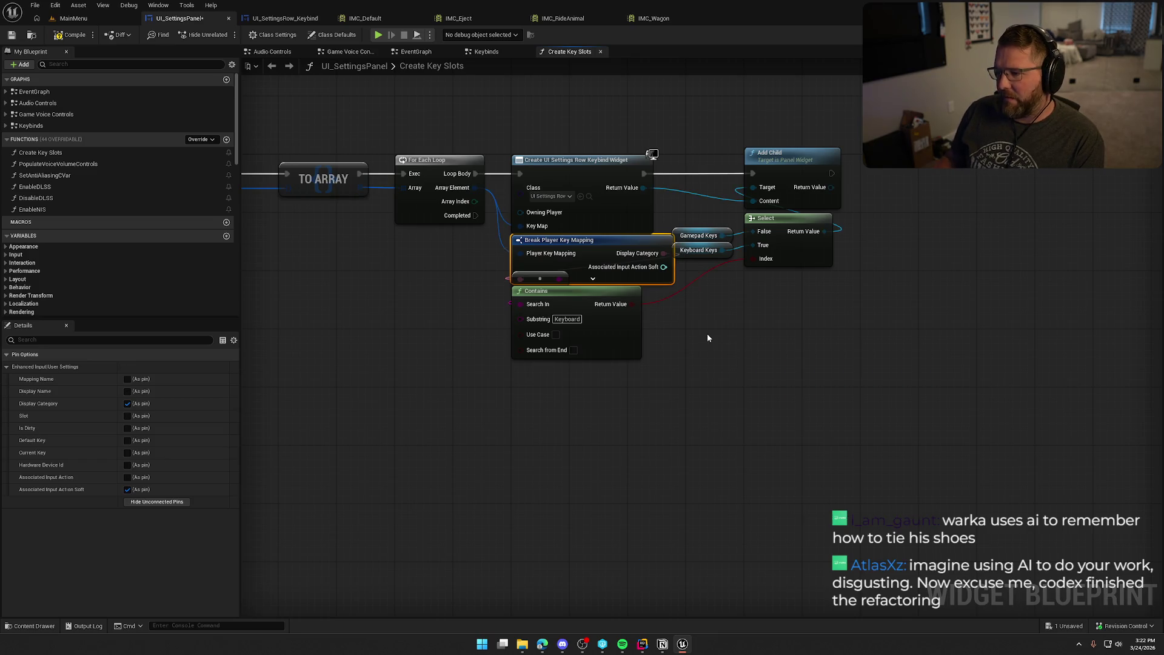
click(128, 489)
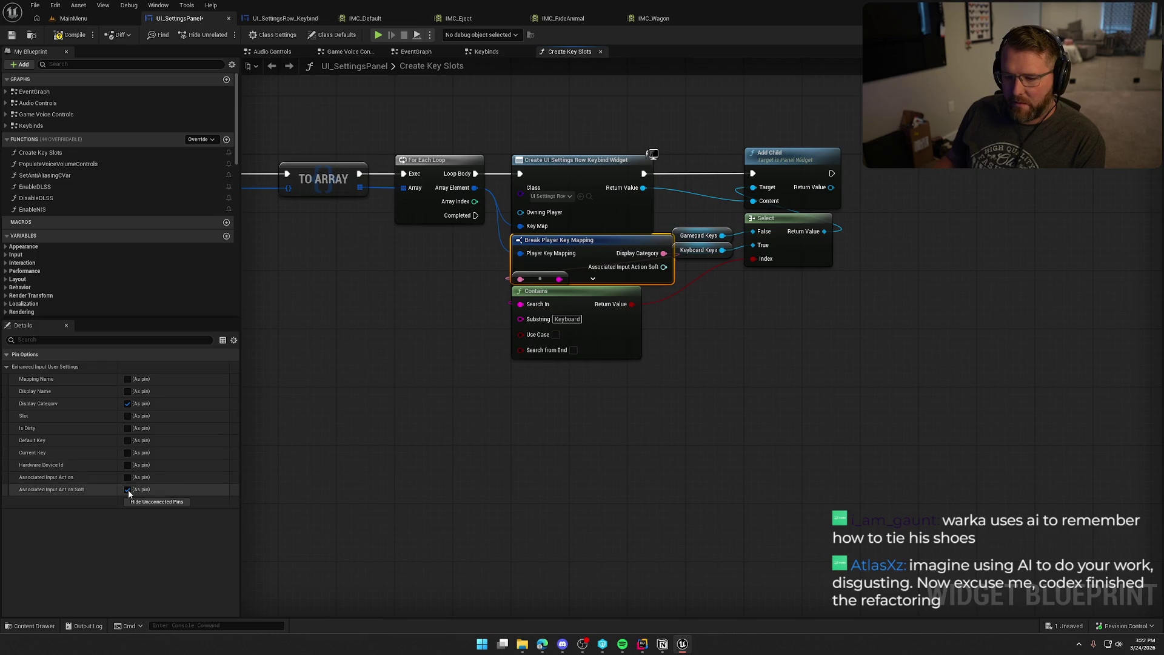
click(429, 472)
Step: Compile the settings panel blueprint and move to the UI_SettingsRow_Keybind widget
click(72, 35)
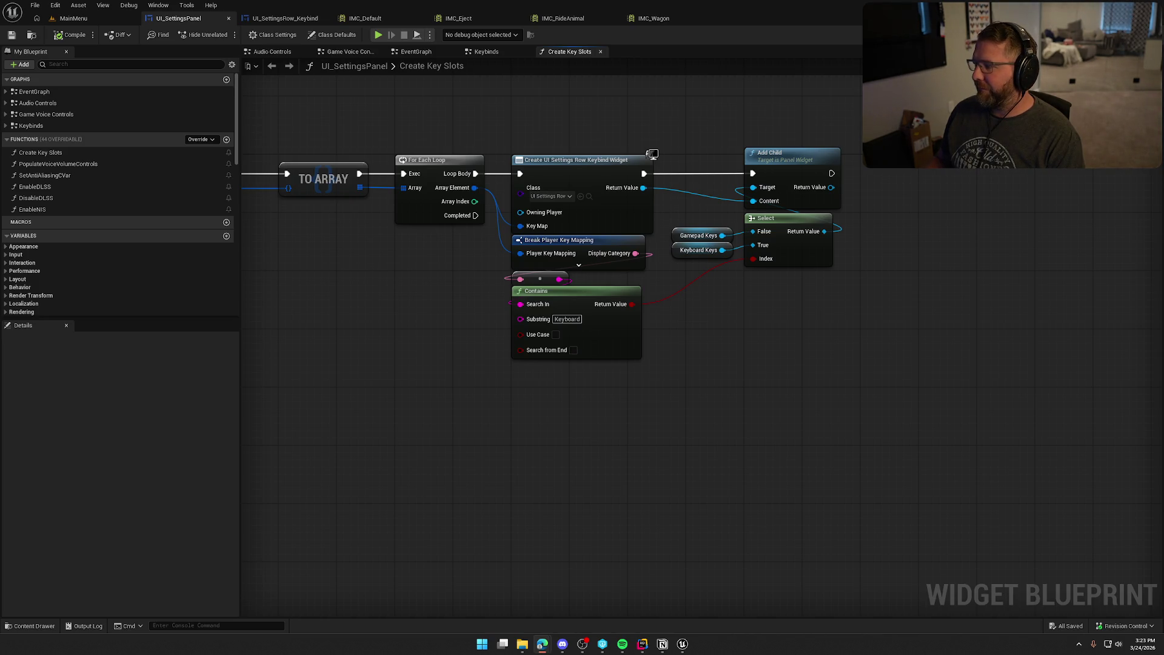
mouse_move(639, 433)
mouse_down()
mouse_move(722, 436)
mouse_move(789, 463)
mouse_up()
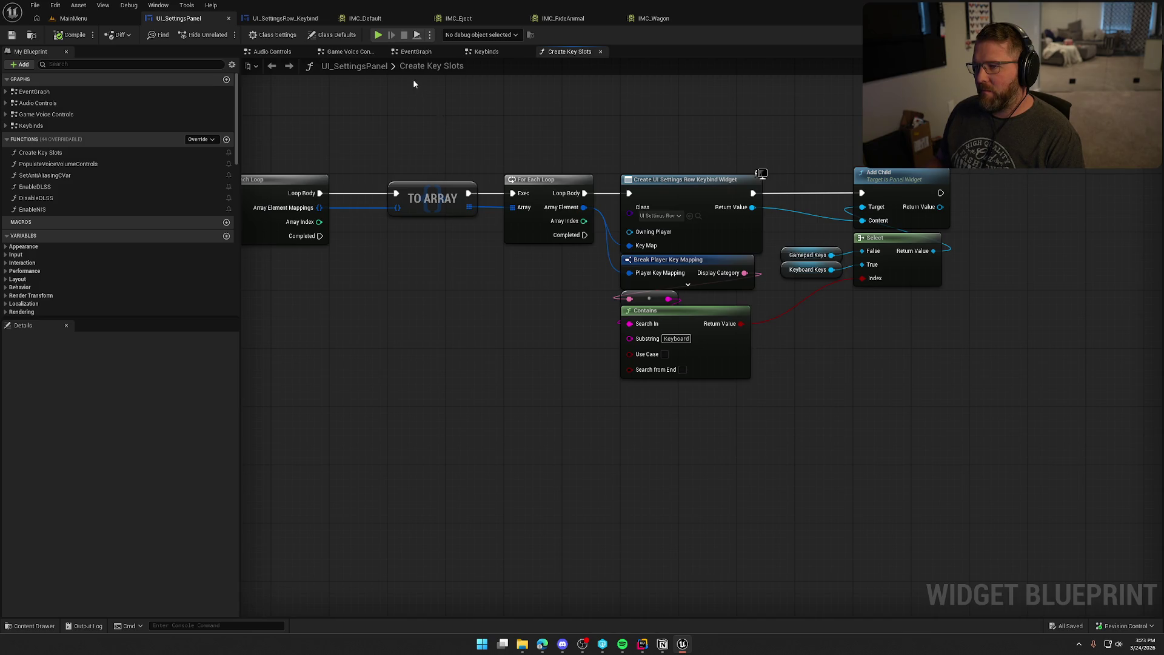
click(280, 18)
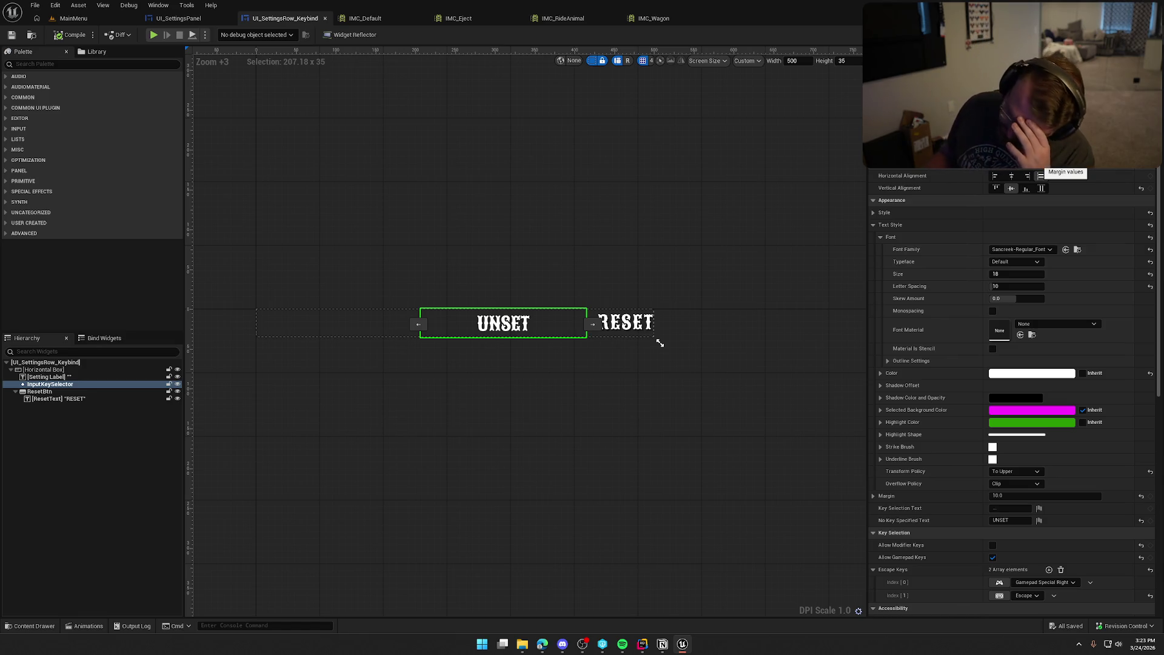
Step: Jump from InputKeySelector to the keybind row EventGraph and inspect its Construct and reset handlers
scroll(921, 366, down, 3)
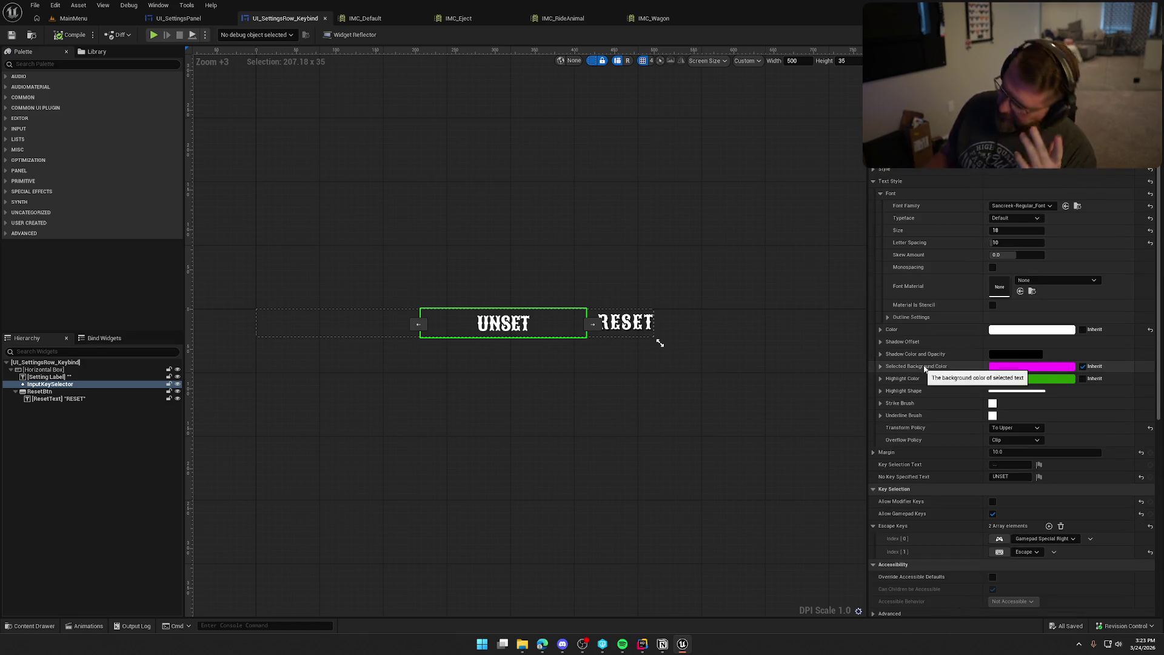
double_click(658, 339)
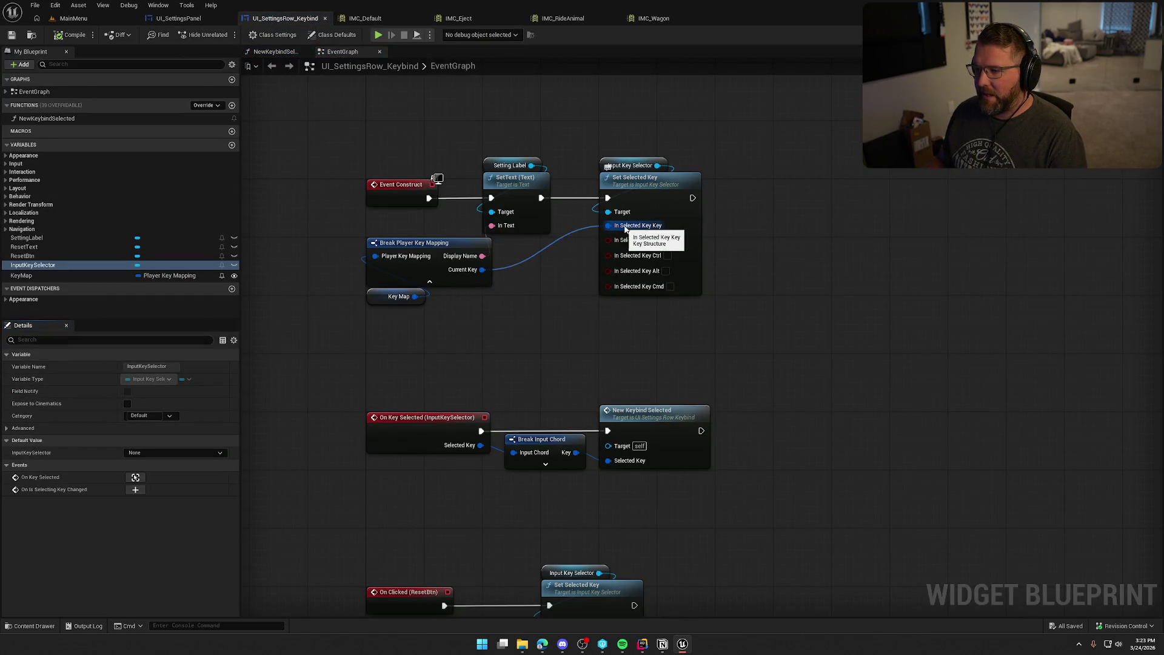
mouse_move(775, 343)
mouse_down()
mouse_move(603, 131)
mouse_move(831, 193)
mouse_up()
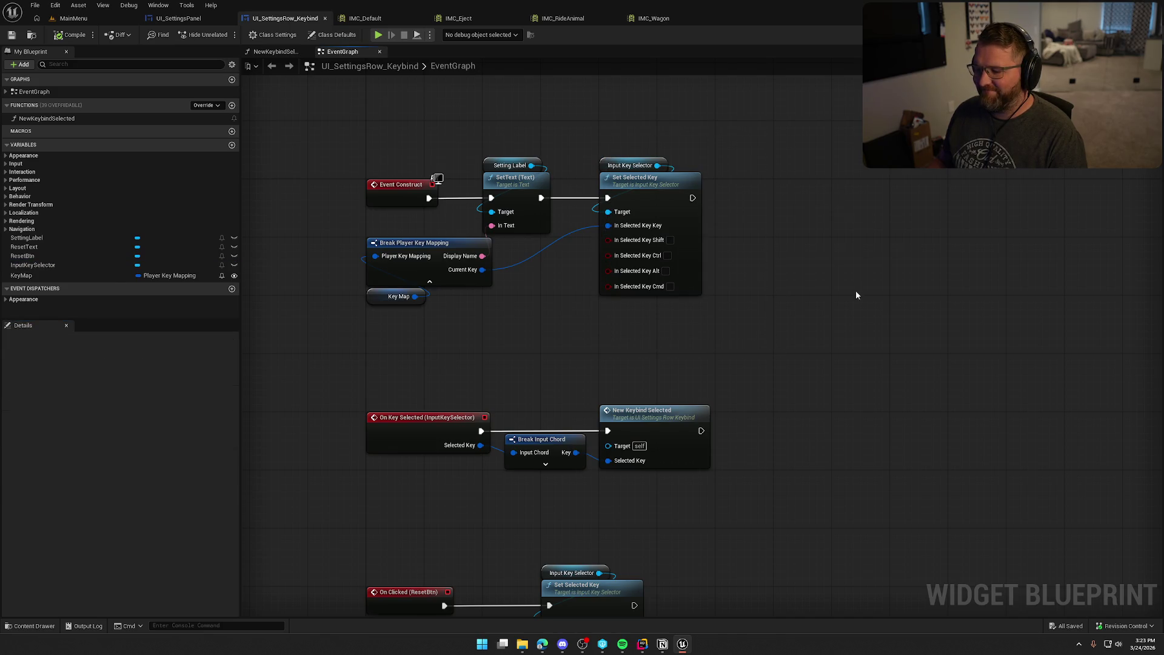
drag(857, 293, 870, 105)
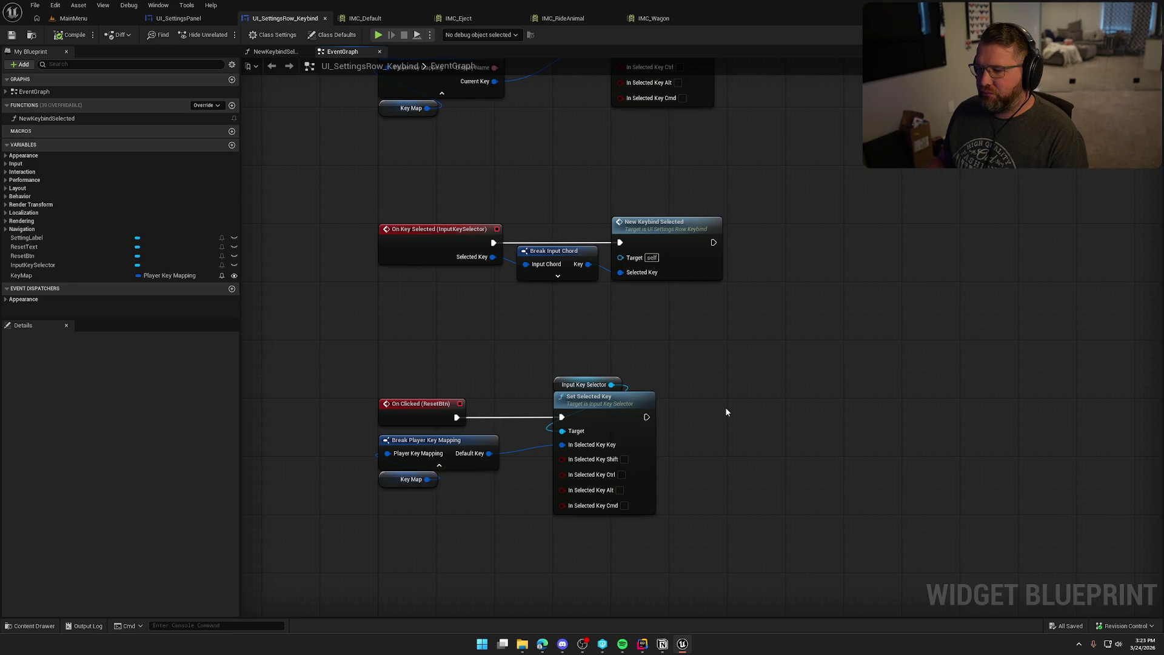
mouse_move(851, 215)
mouse_down()
mouse_move(949, 316)
mouse_move(865, 323)
mouse_up()
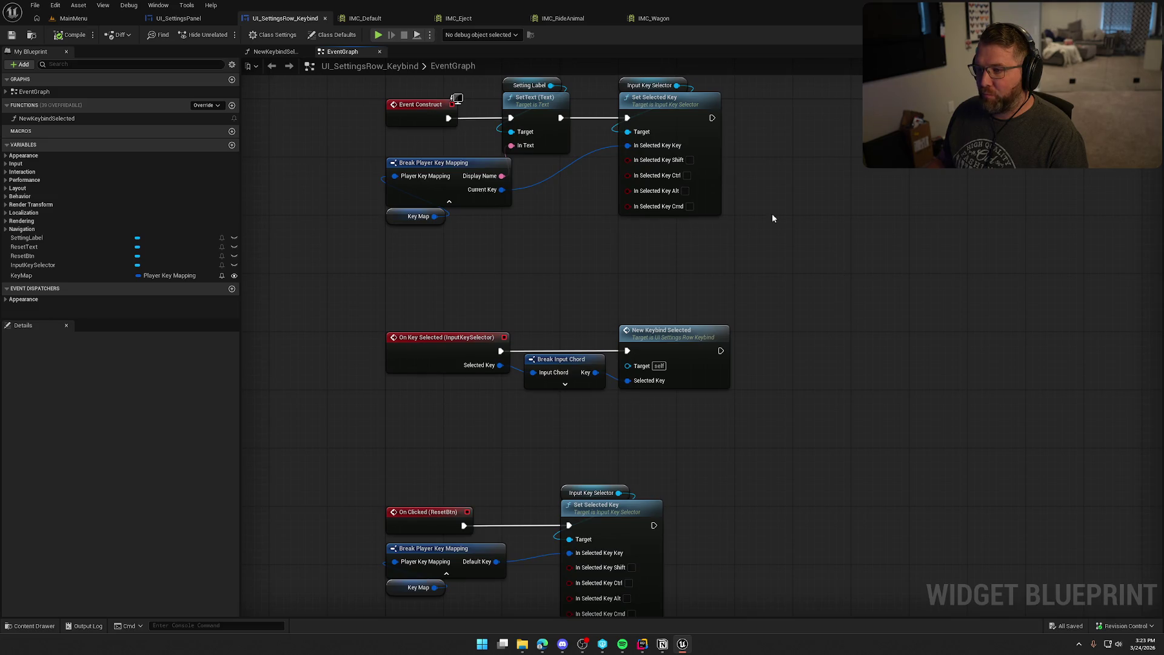
Step: Play the MainMenu level, view Settings > Inputs controller bindings, stop, and return to UI_SettingsPanel
click(73, 18)
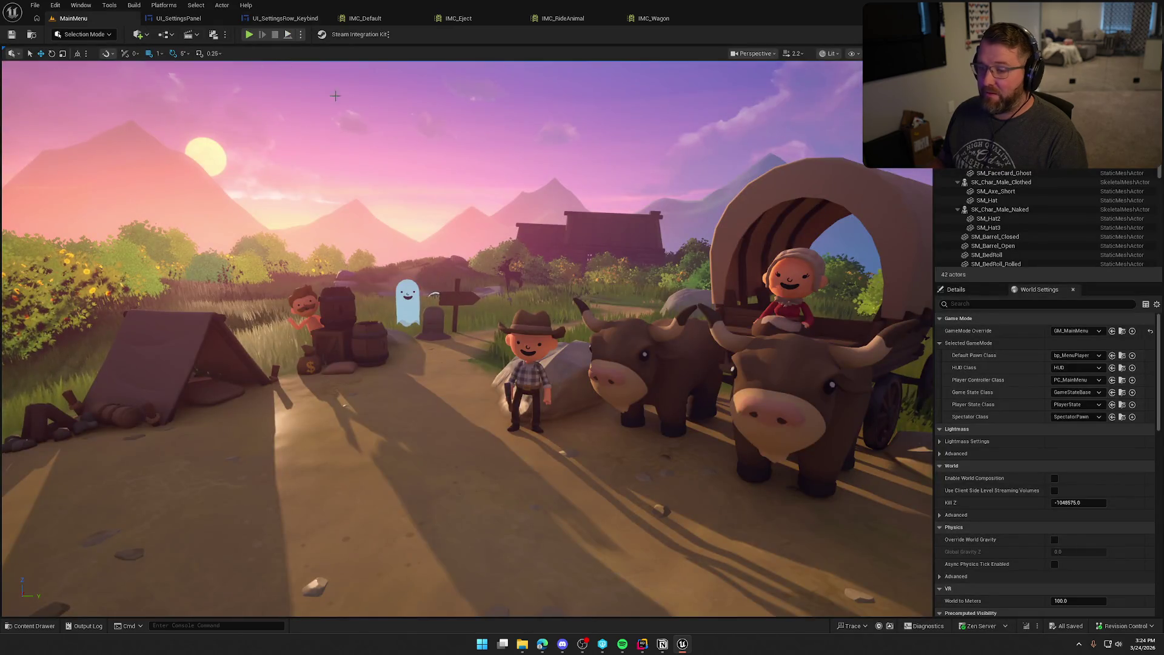
click(248, 34)
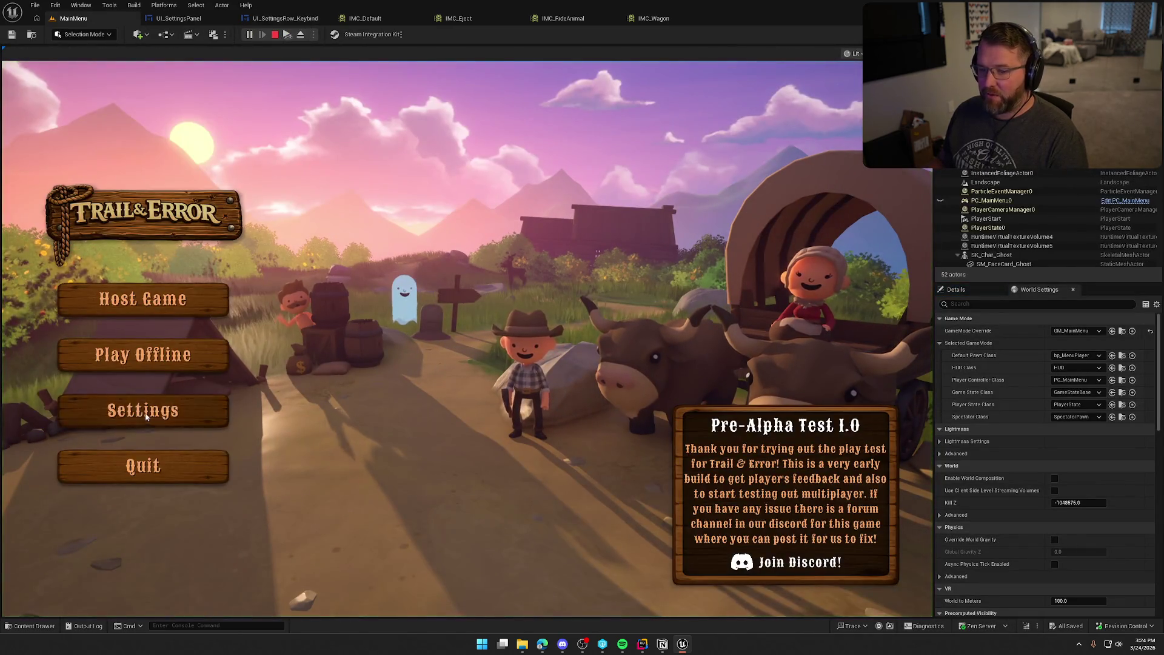
click(145, 416)
click(607, 104)
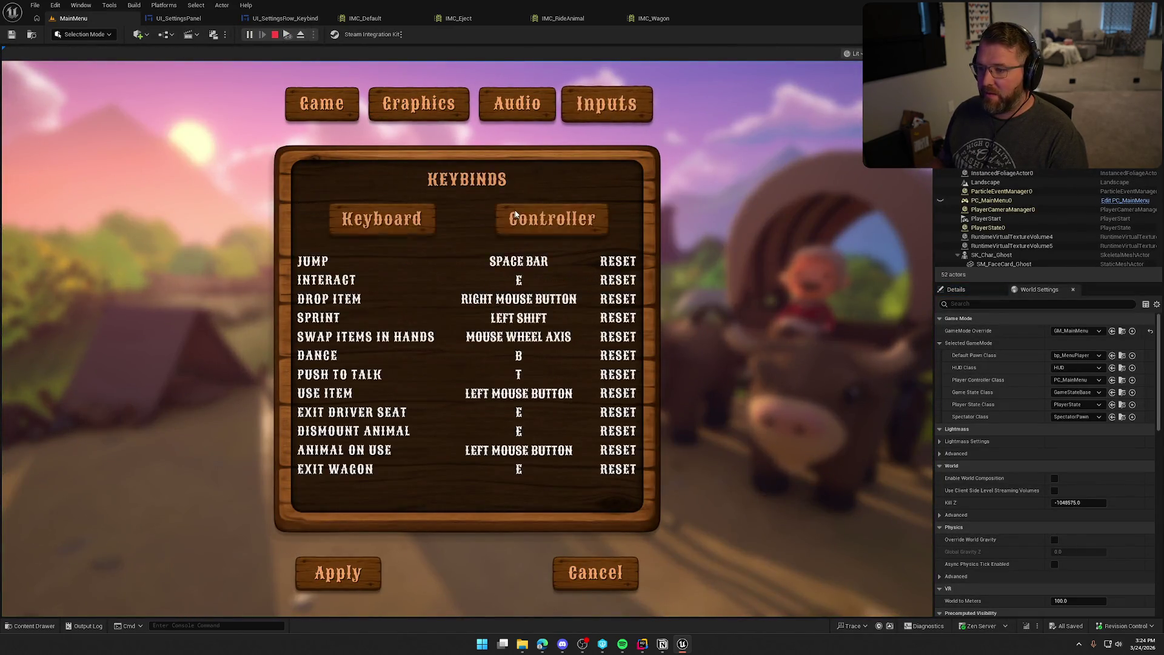
click(561, 223)
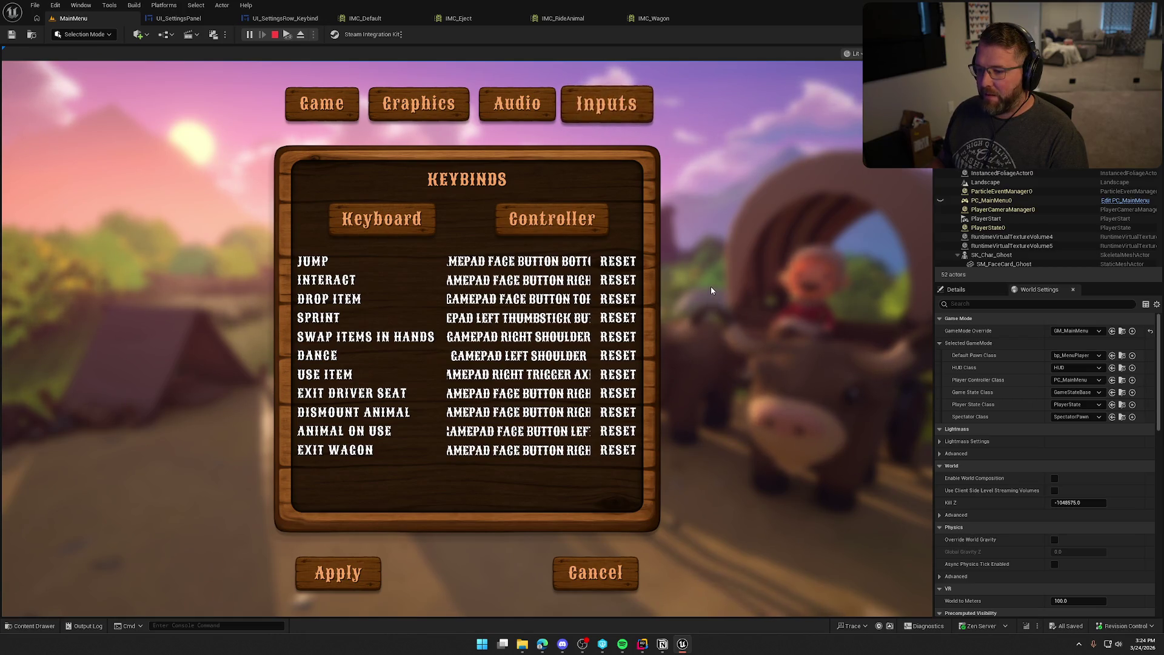
key(Escape)
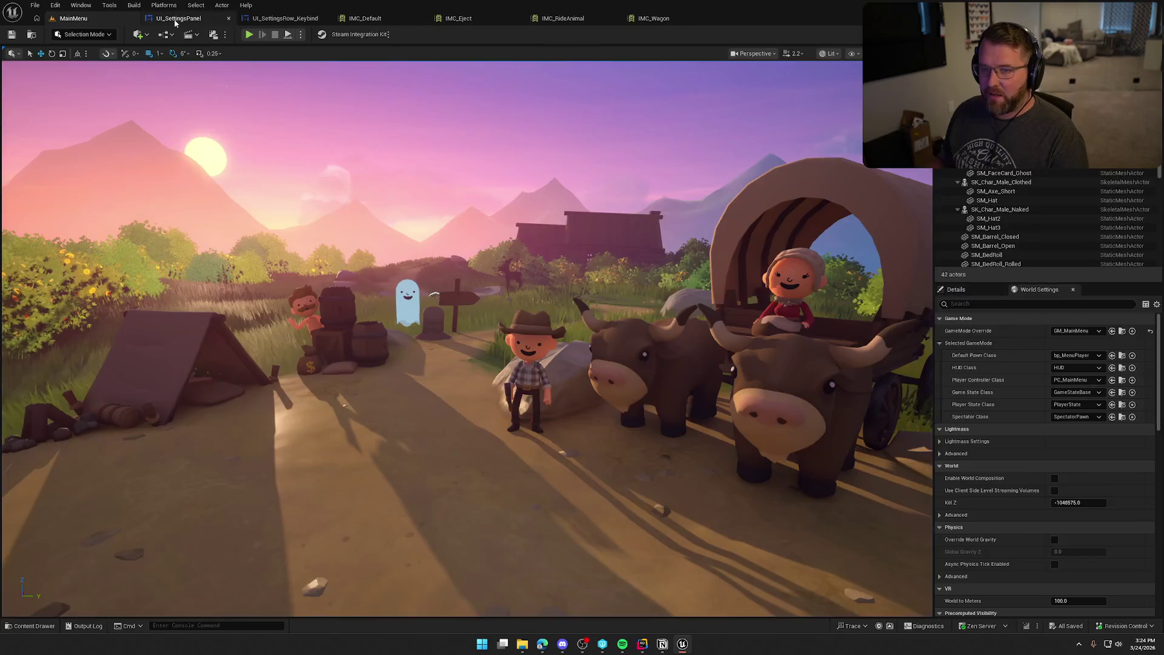
click(175, 18)
Step: In the keybind row Designer, review InputKeySelector's Clipping setting and keep it at Inherit
click(282, 18)
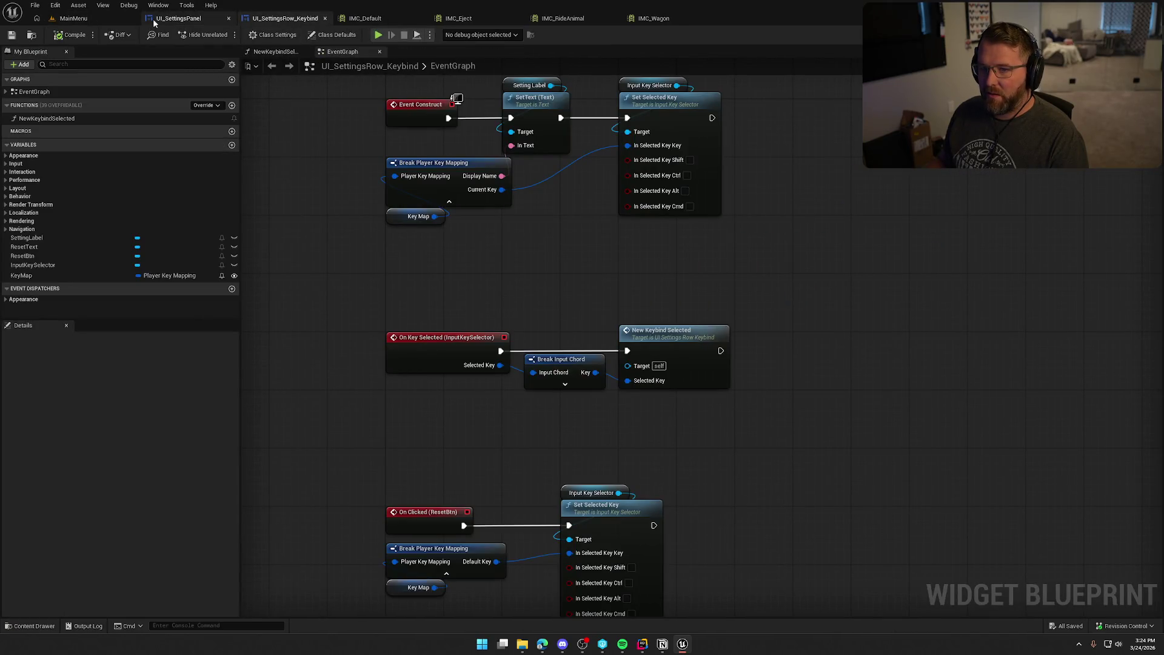
click(976, 34)
scroll(606, 364, up, 3)
drag(565, 382, 634, 356)
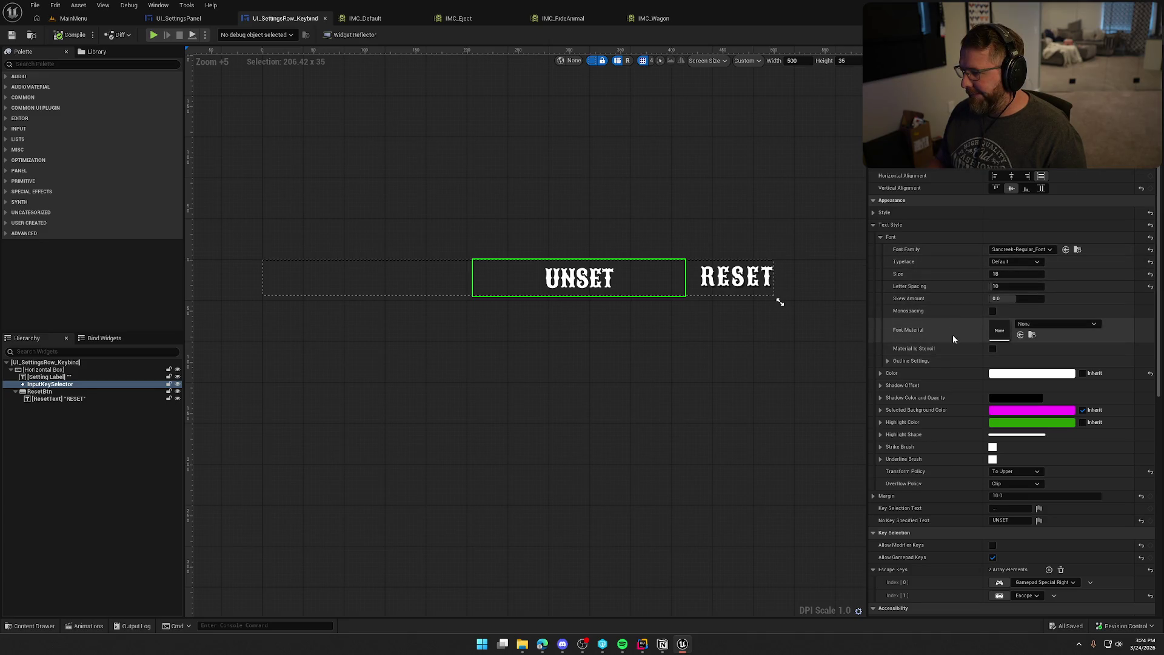
scroll(952, 338, down, 5)
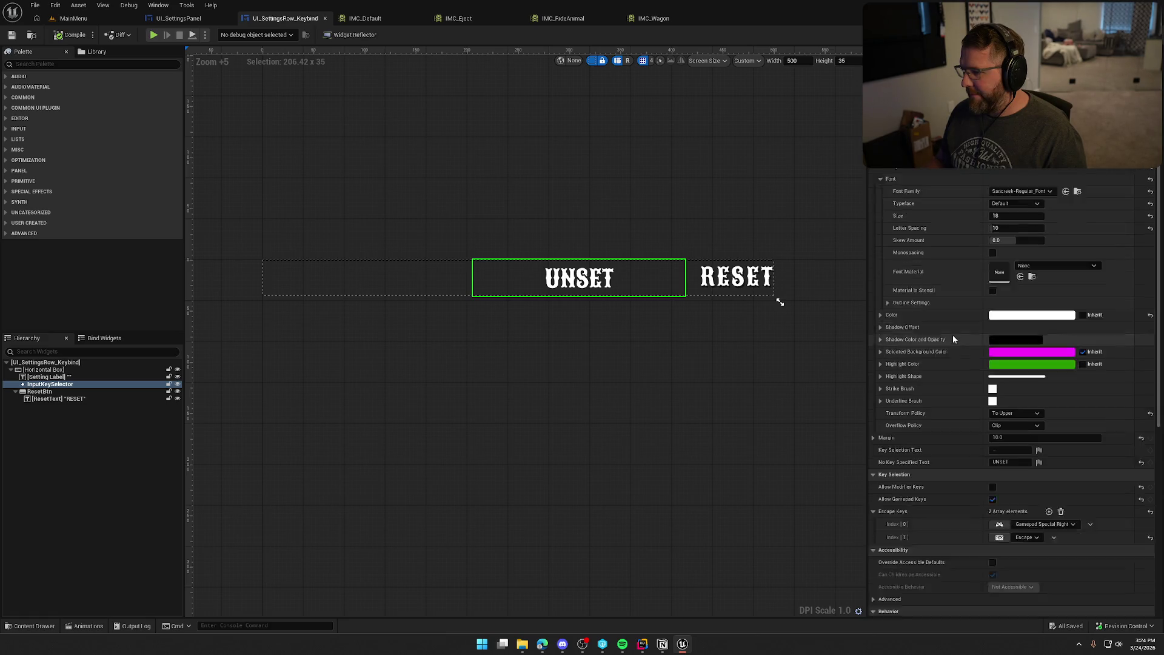
scroll(952, 339, down, 6)
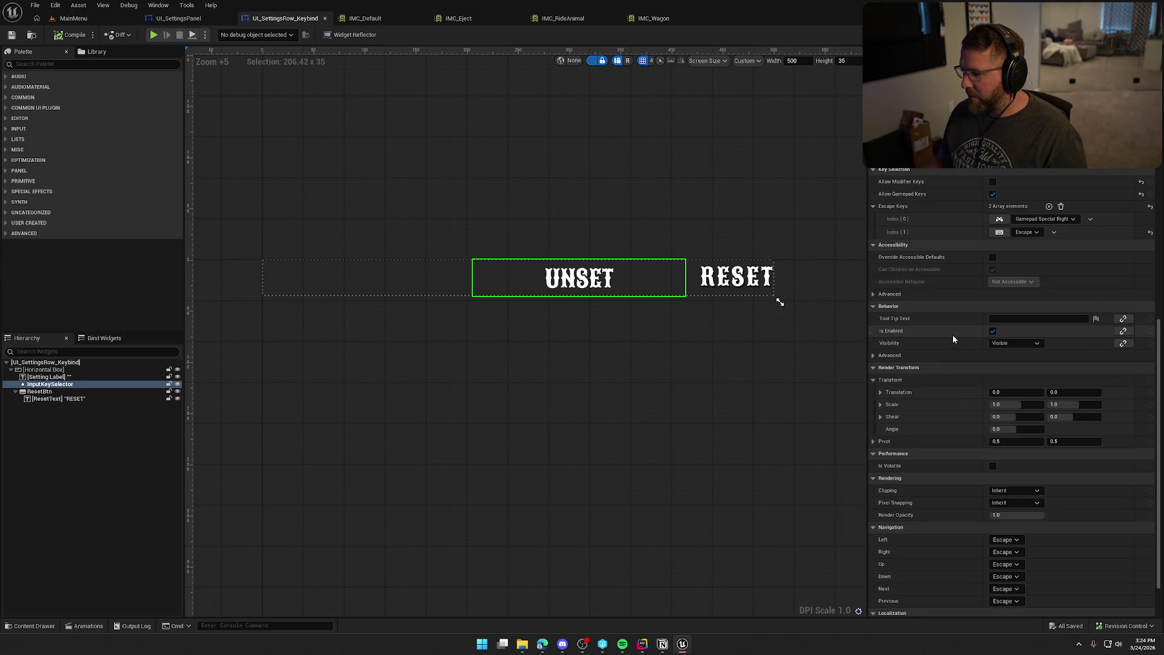
scroll(951, 335, down, 2)
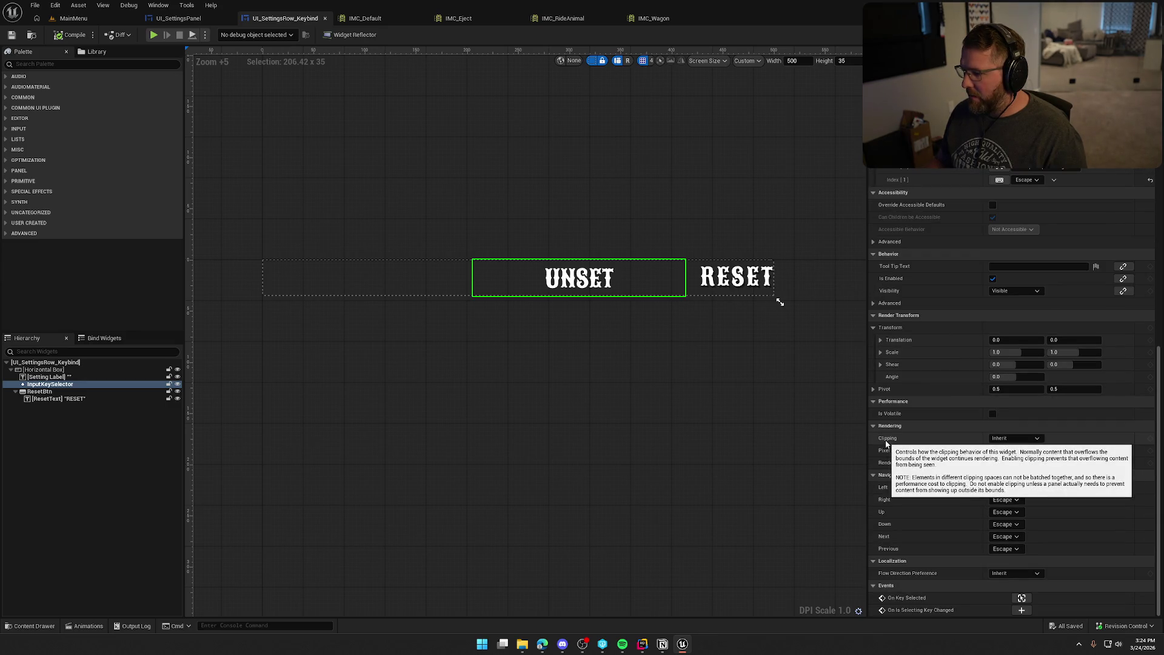
click(1037, 438)
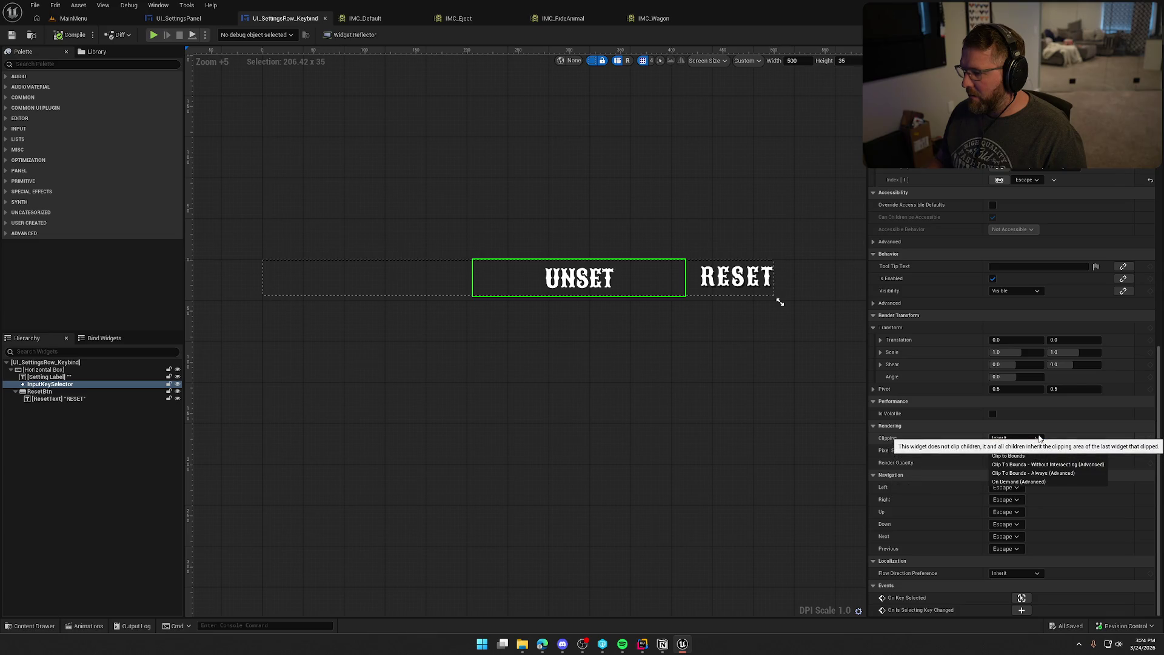
click(1038, 437)
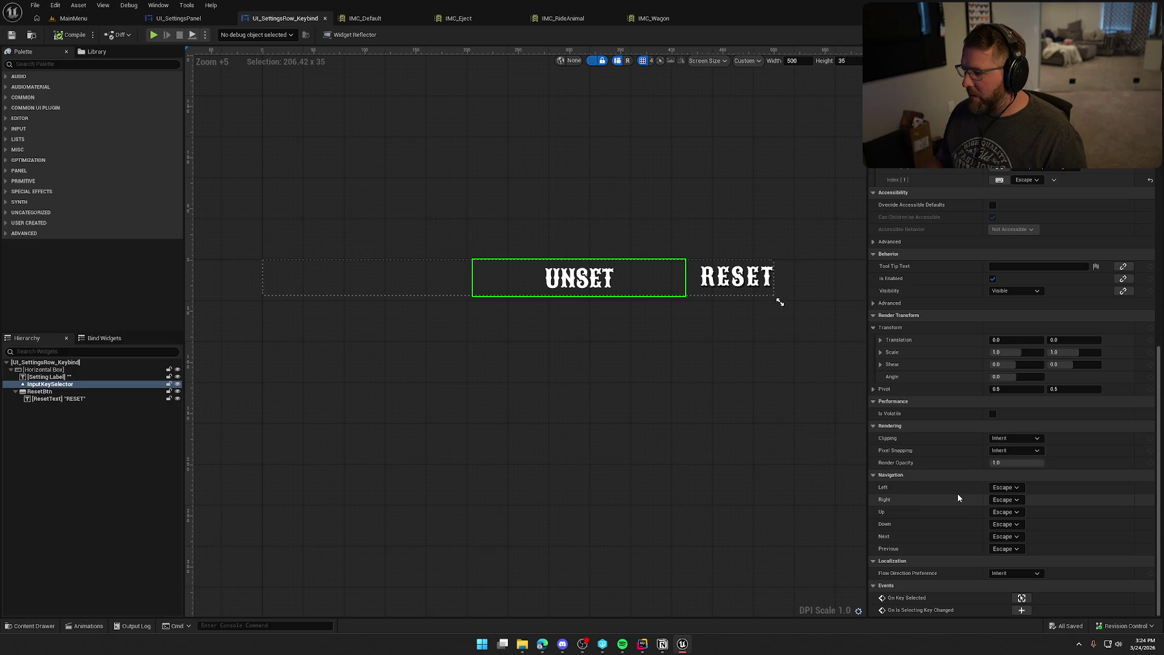
scroll(950, 474, up, 1)
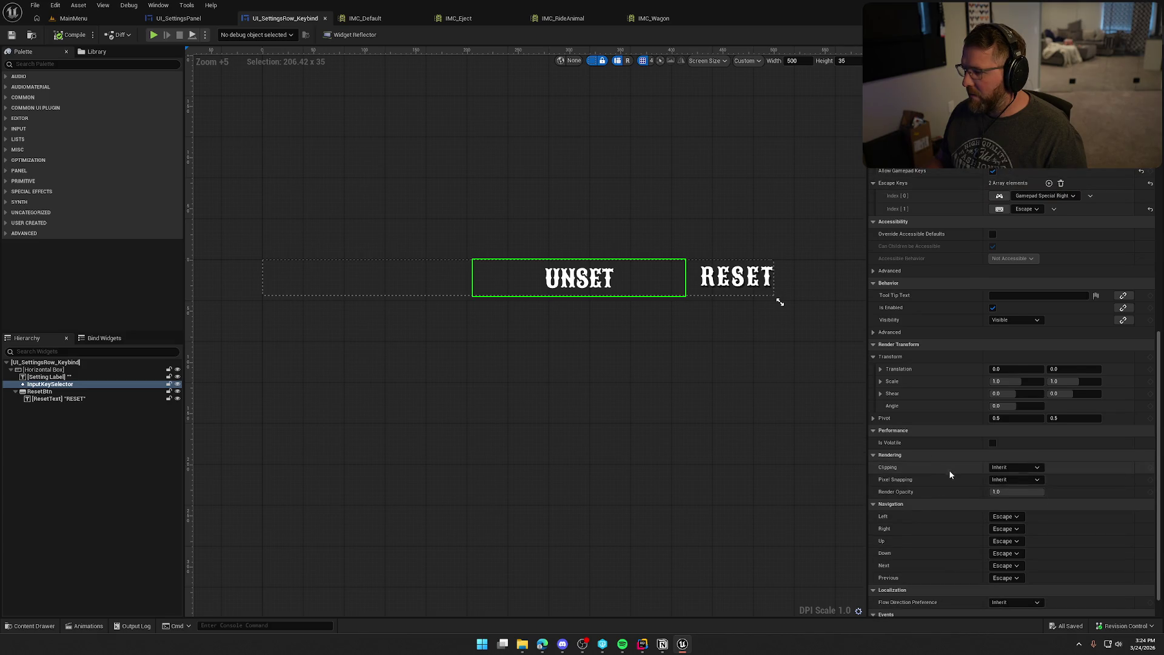
scroll(953, 468, up, 2)
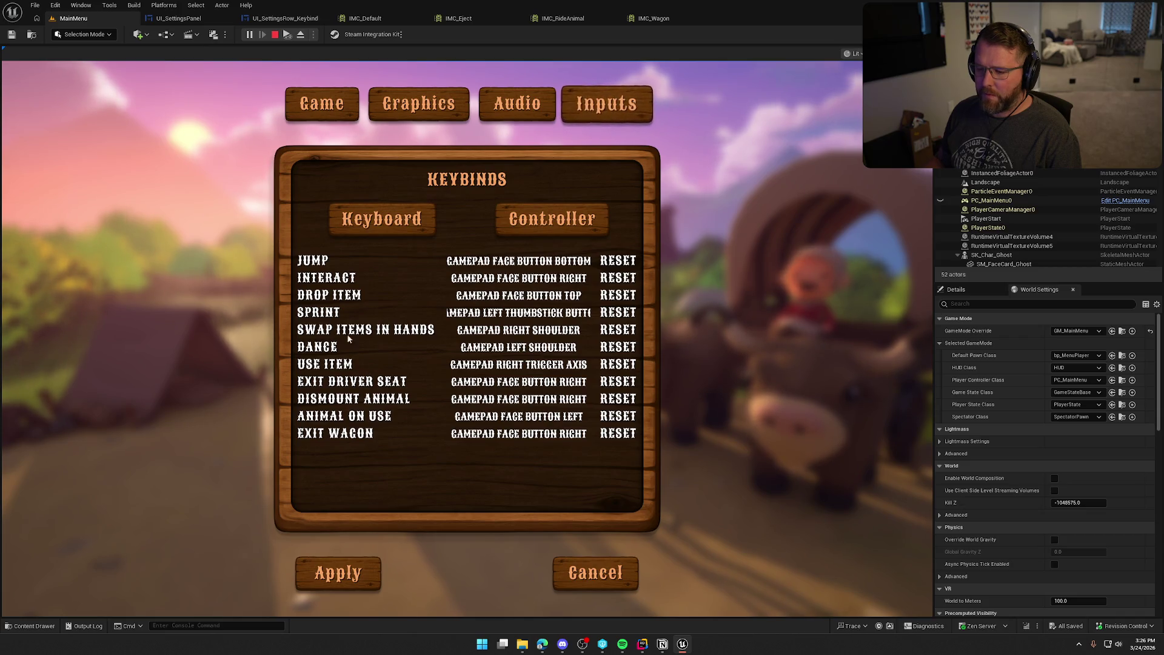
Step: Compare the in-game Keyboard and Controller binding lists, then end the play session
click(412, 222)
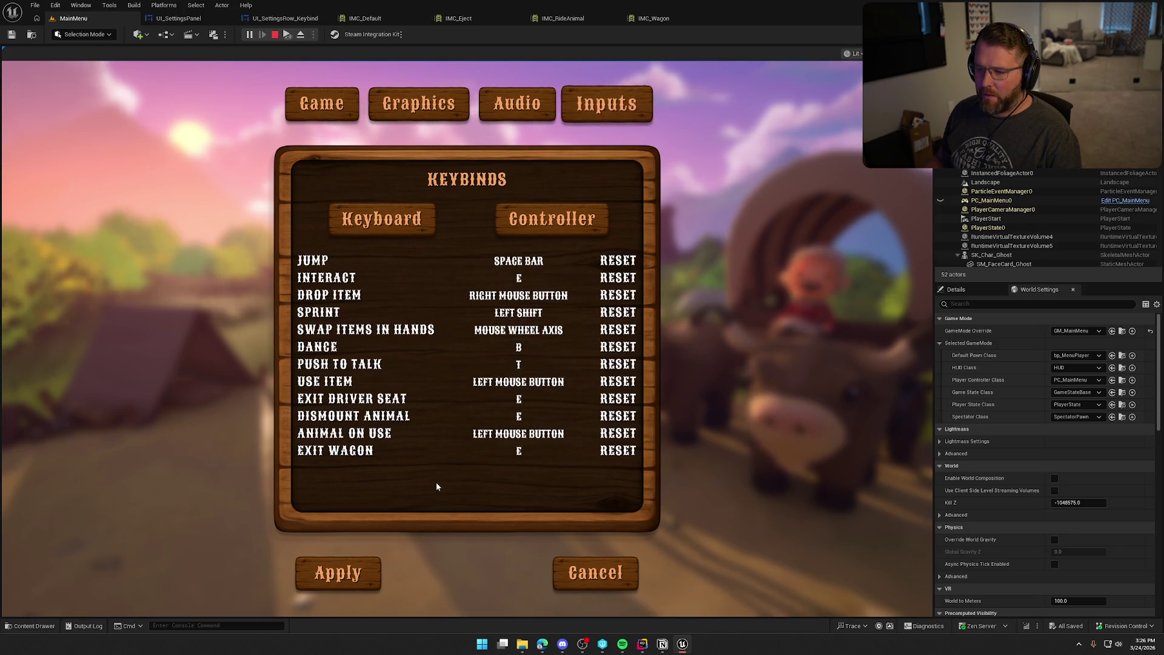
click(543, 223)
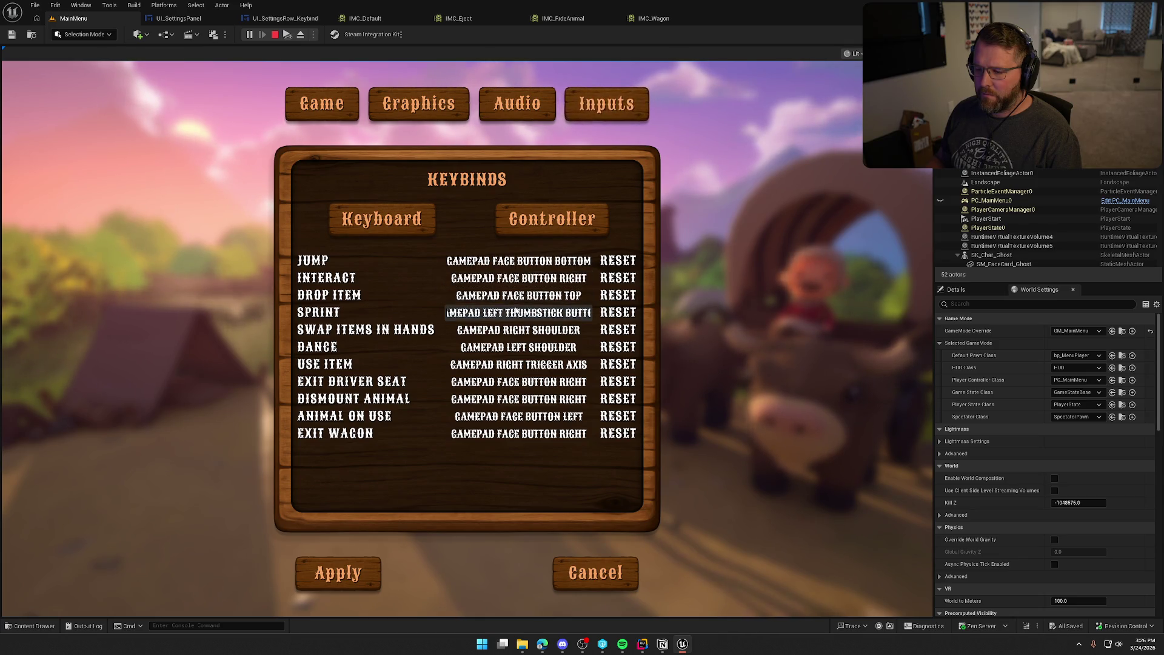
key(Escape)
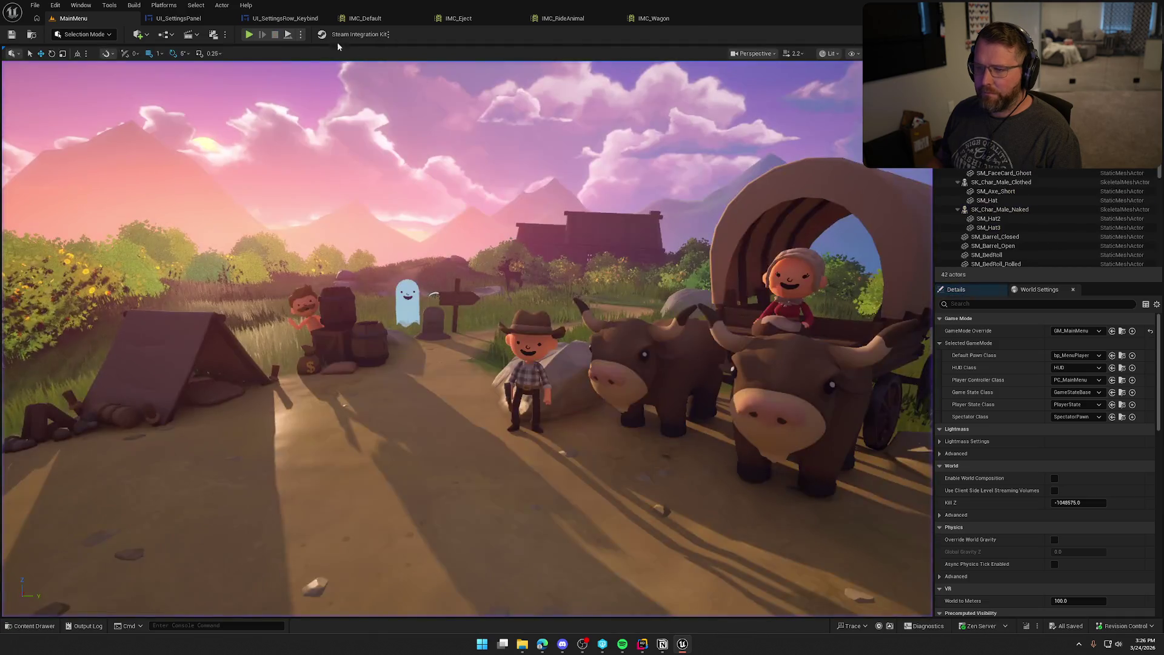
Step: Keep InputKeySelector's overflow policy at Ellipsis and change its Margin from 10.0 to 0.0
click(173, 18)
click(282, 20)
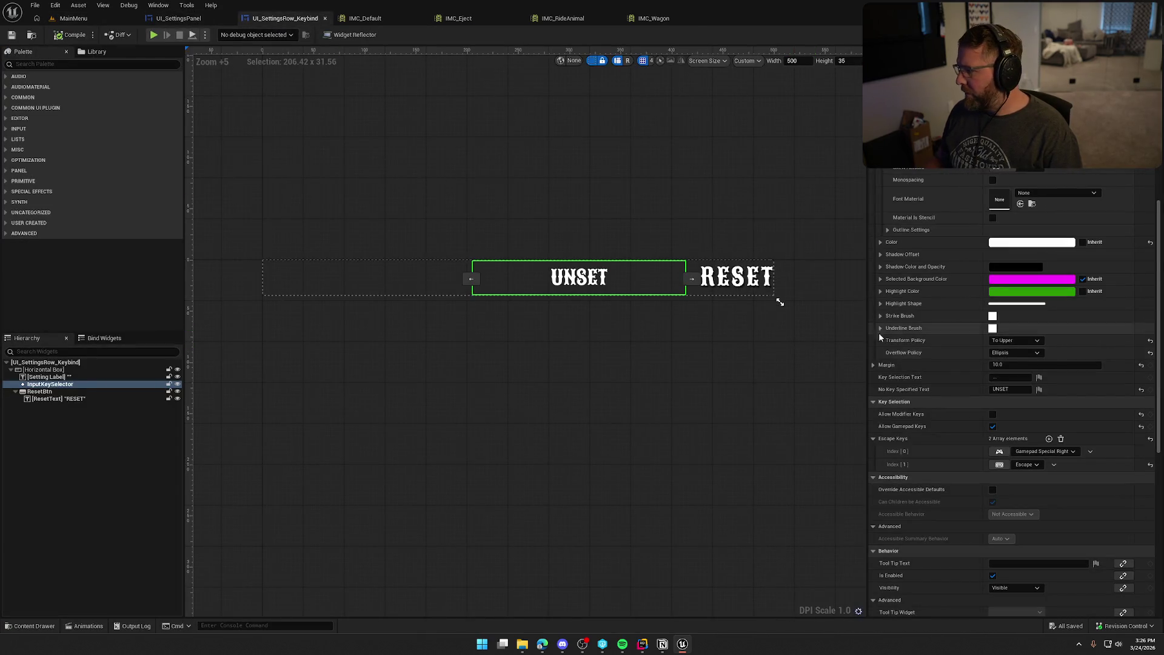
click(1006, 352)
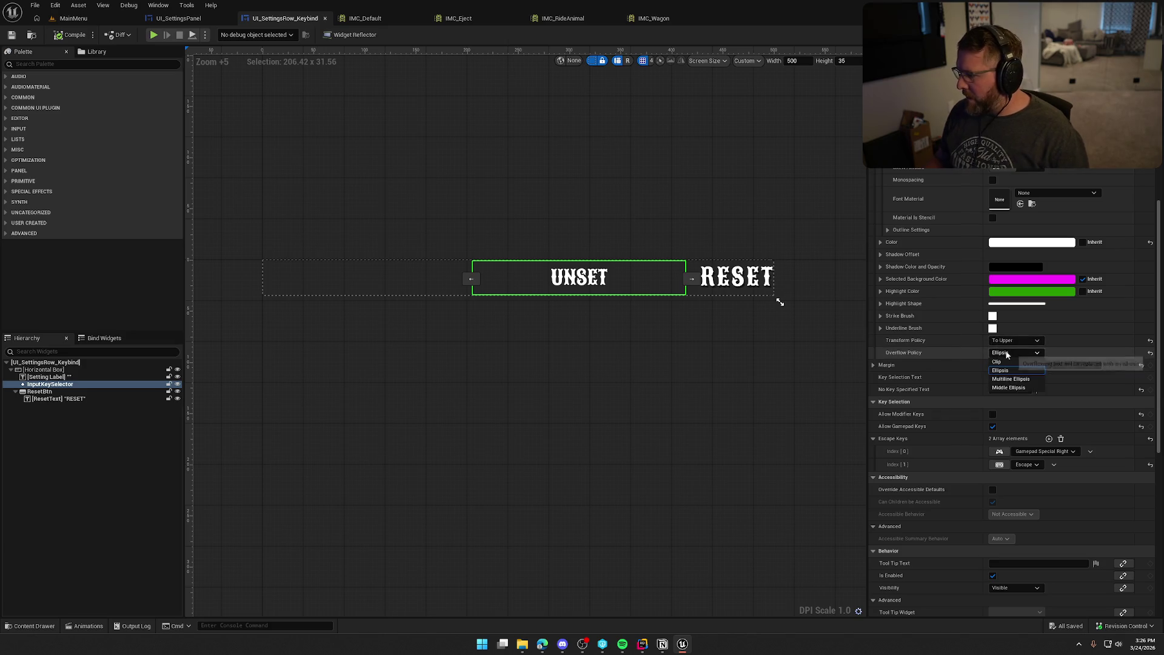
click(1000, 370)
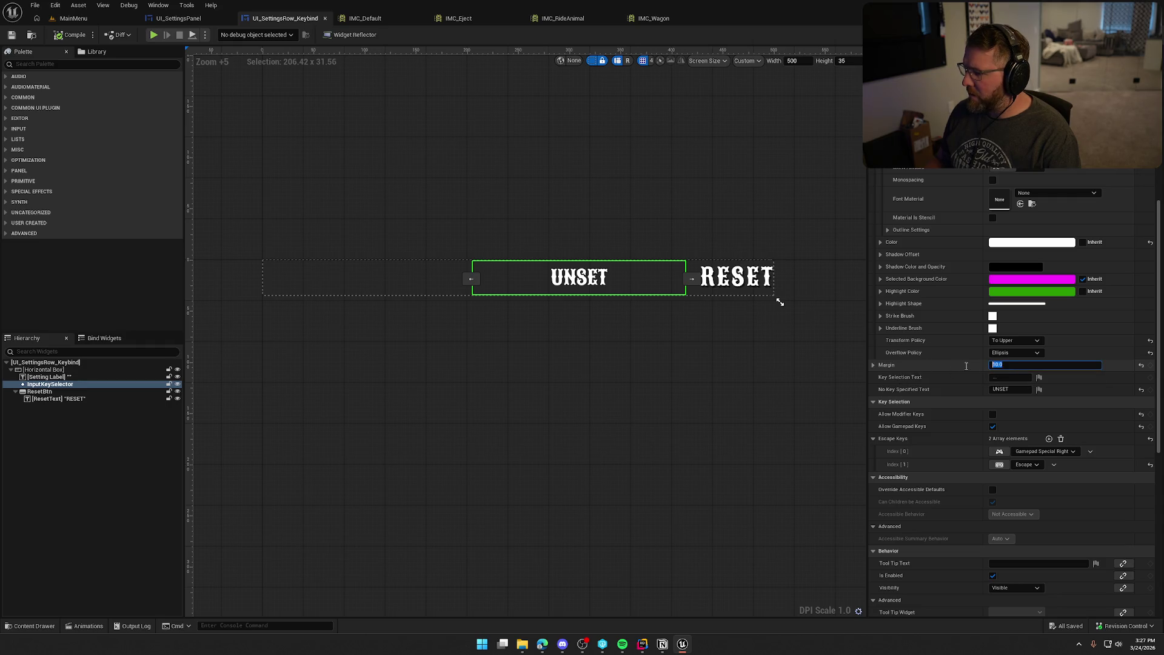
click(1142, 366)
click(1142, 368)
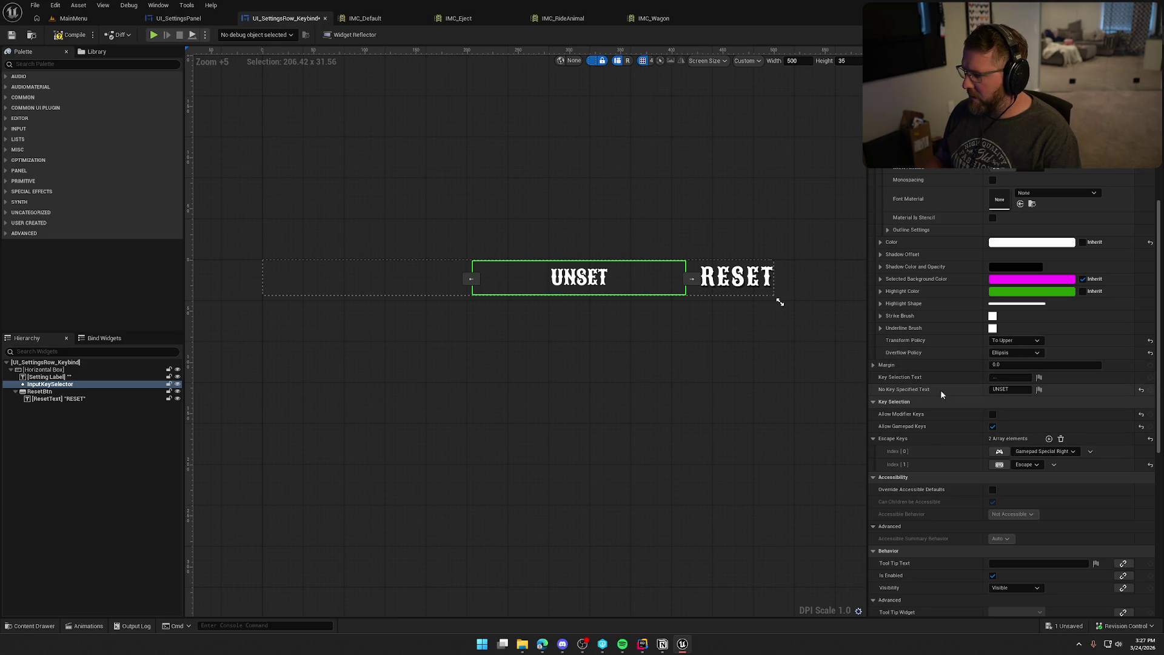